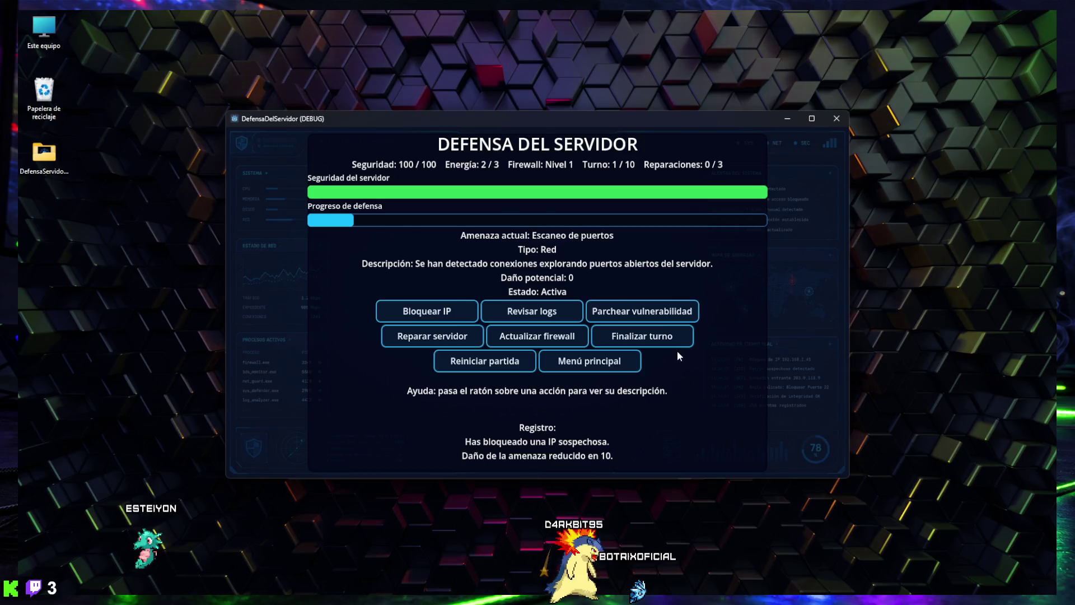
Play turns 1-3: firewall to level 2, patch FTP, review logs against the backdoor
left_click(532, 341)
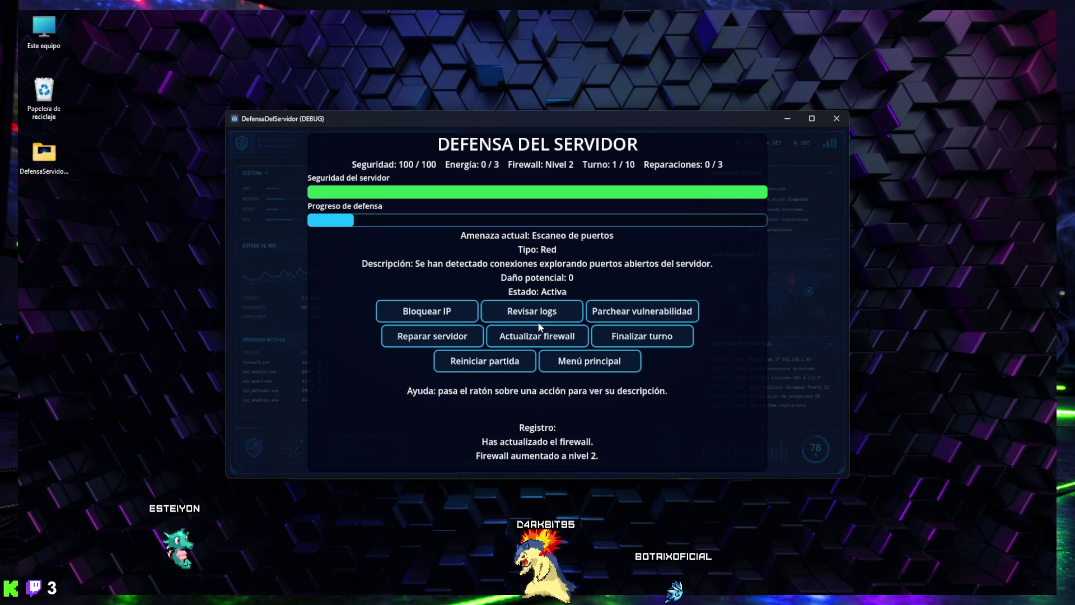
left_click(642, 339)
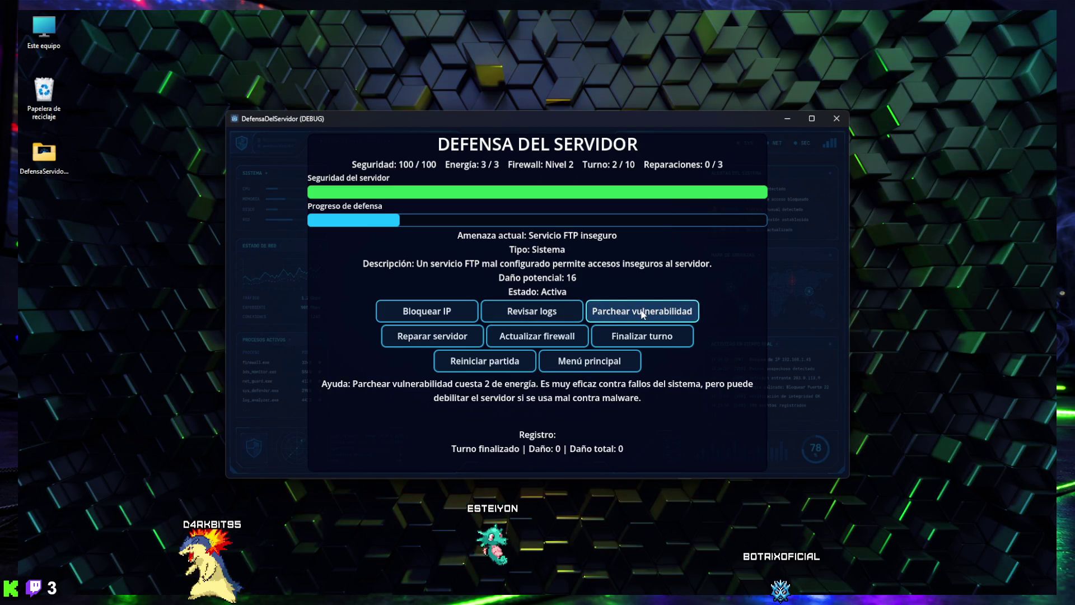
left_click(643, 314)
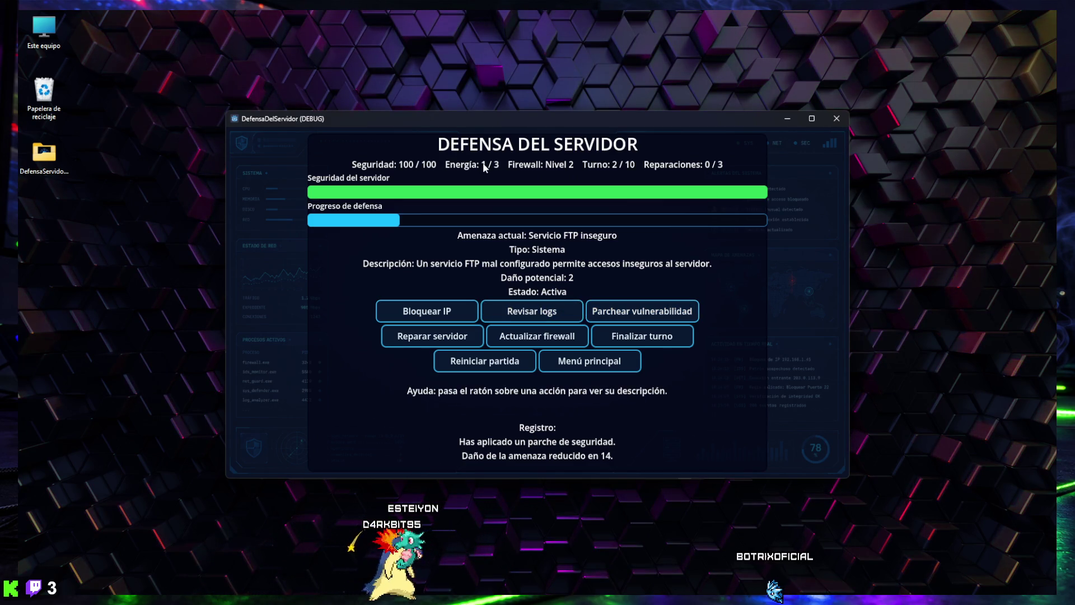
left_click(535, 314)
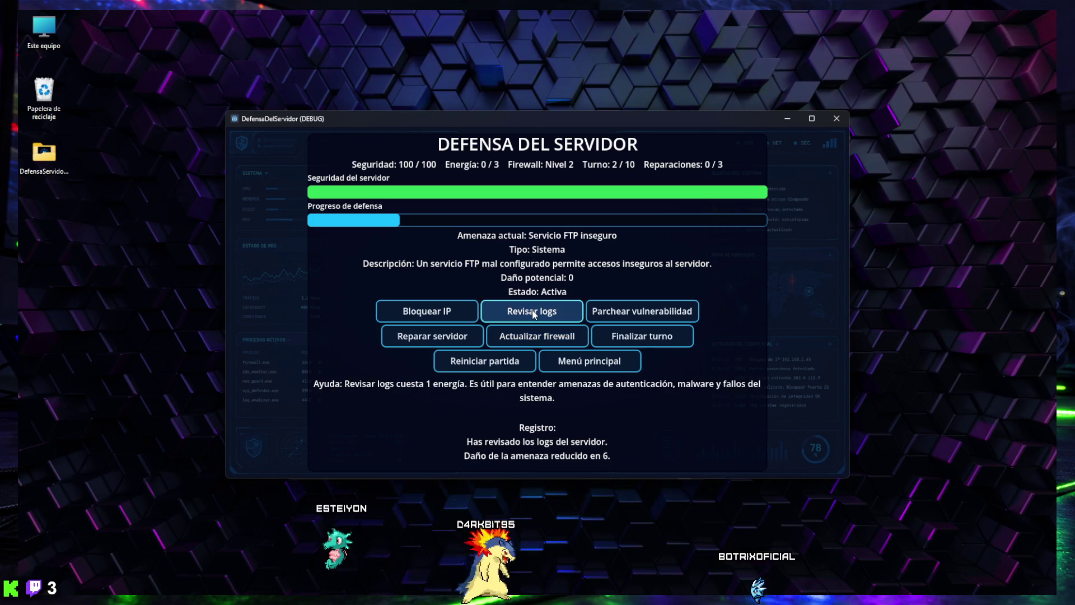
left_click(628, 338)
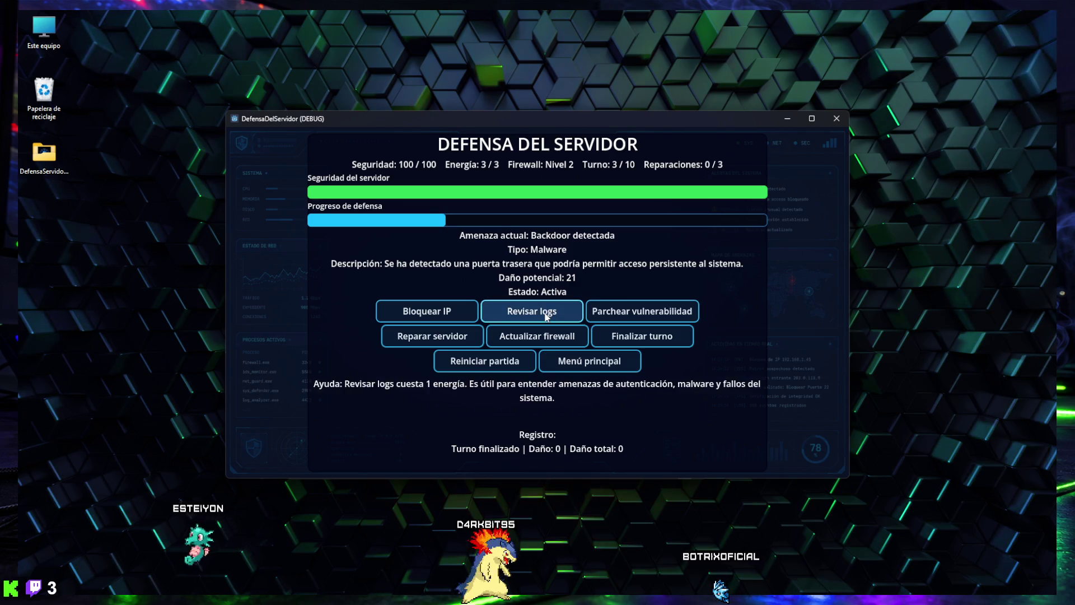
left_click(531, 316)
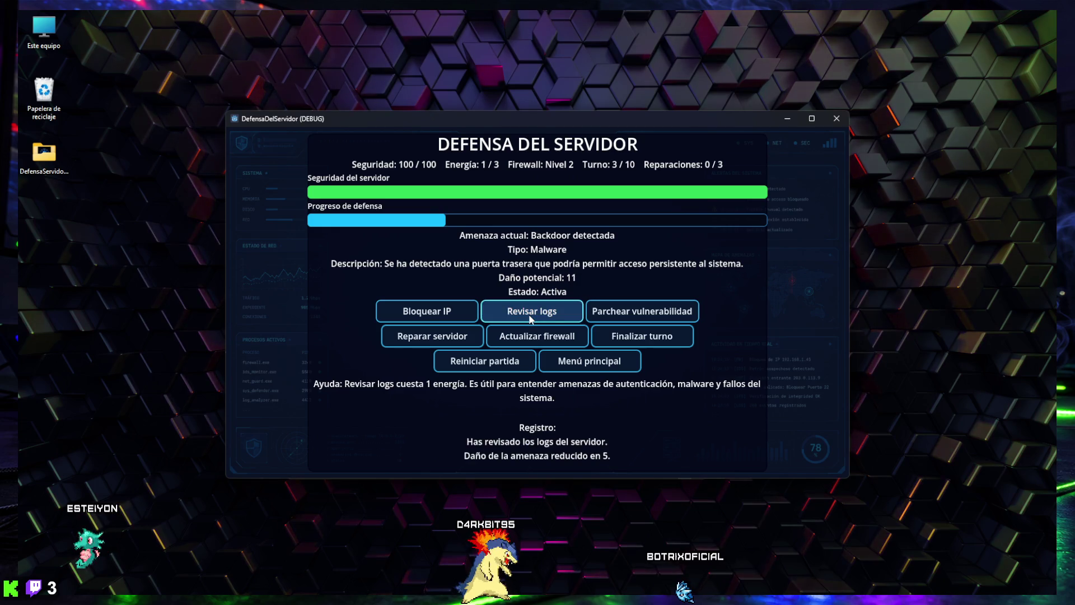
left_click(635, 343)
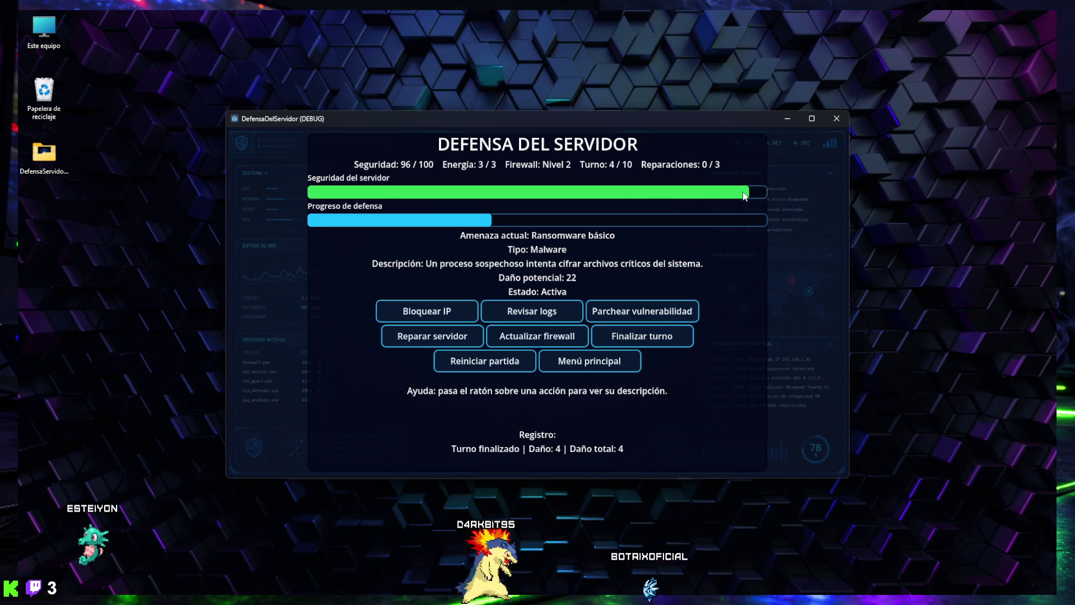
End the remaining turns through turn 10 for a critical victory, then restart the match
left_click(643, 341)
left_click(643, 340)
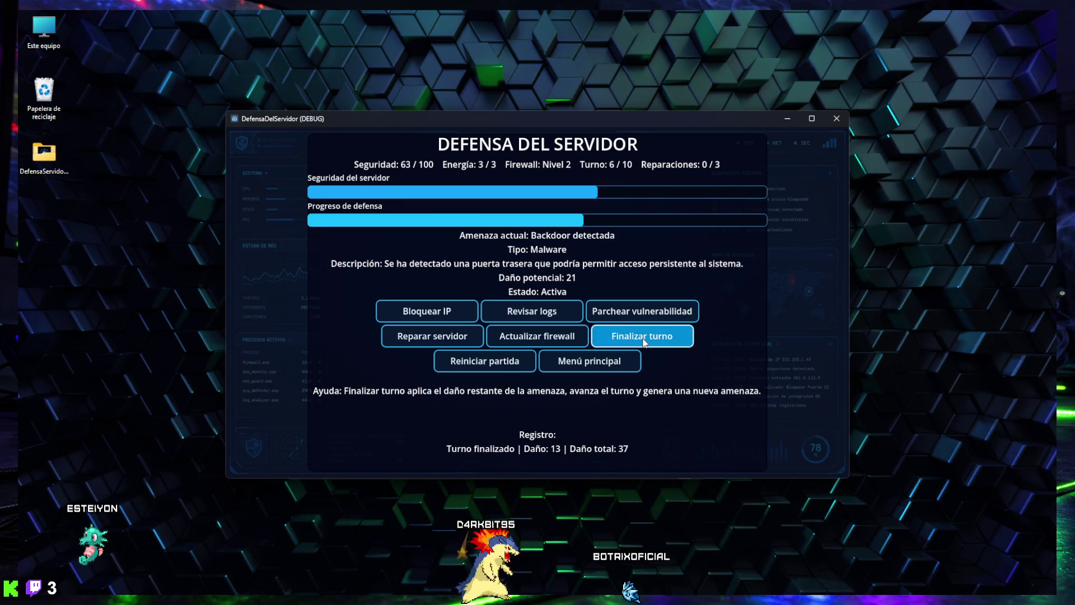
left_click(643, 342)
left_click(644, 342)
left_click(644, 342)
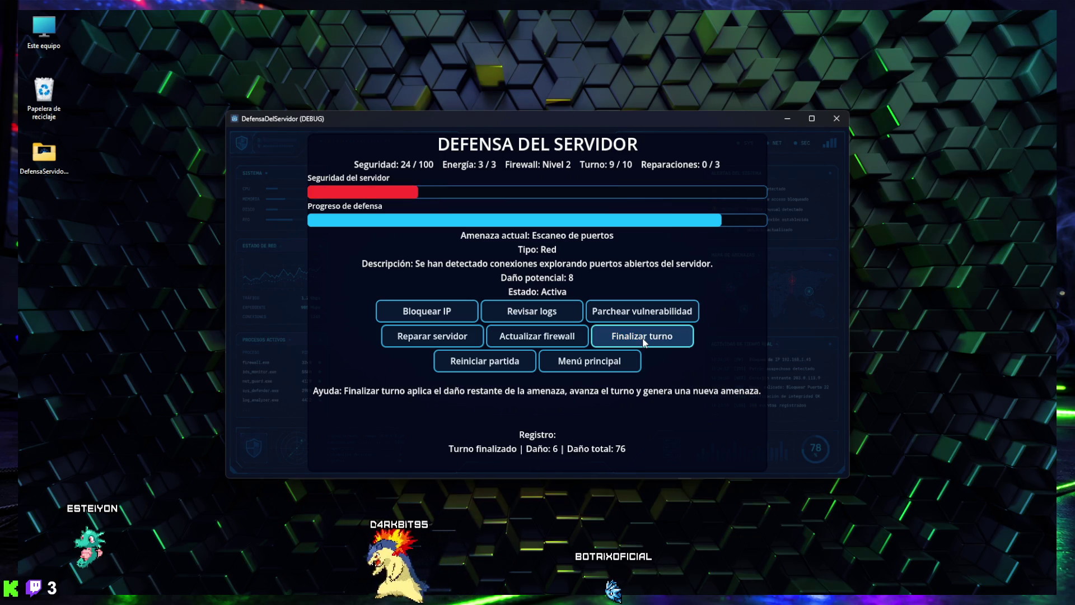
left_click(644, 342)
left_click(644, 341)
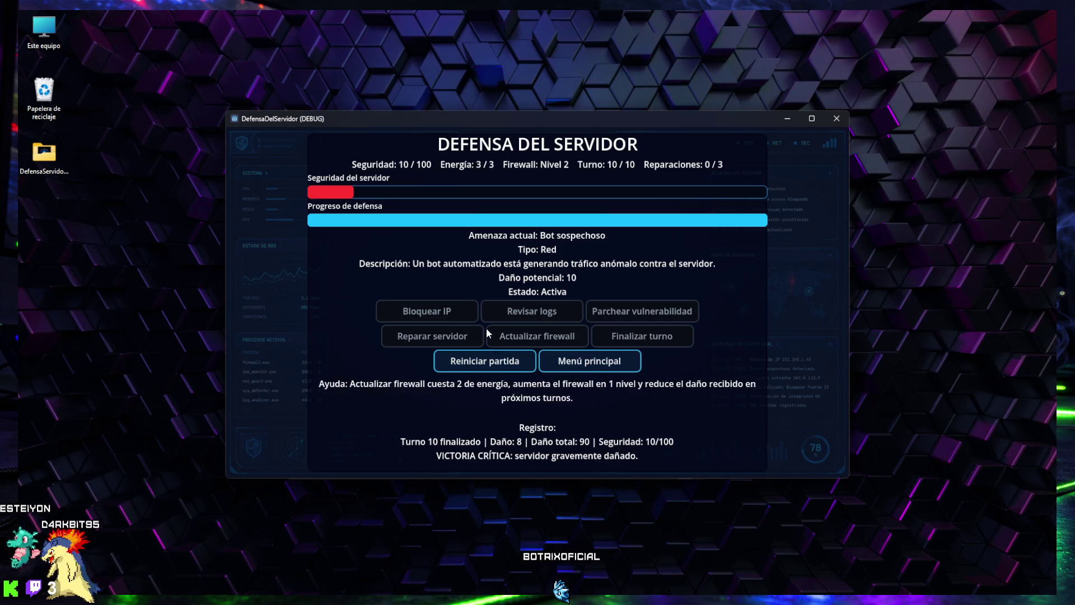
left_click(485, 363)
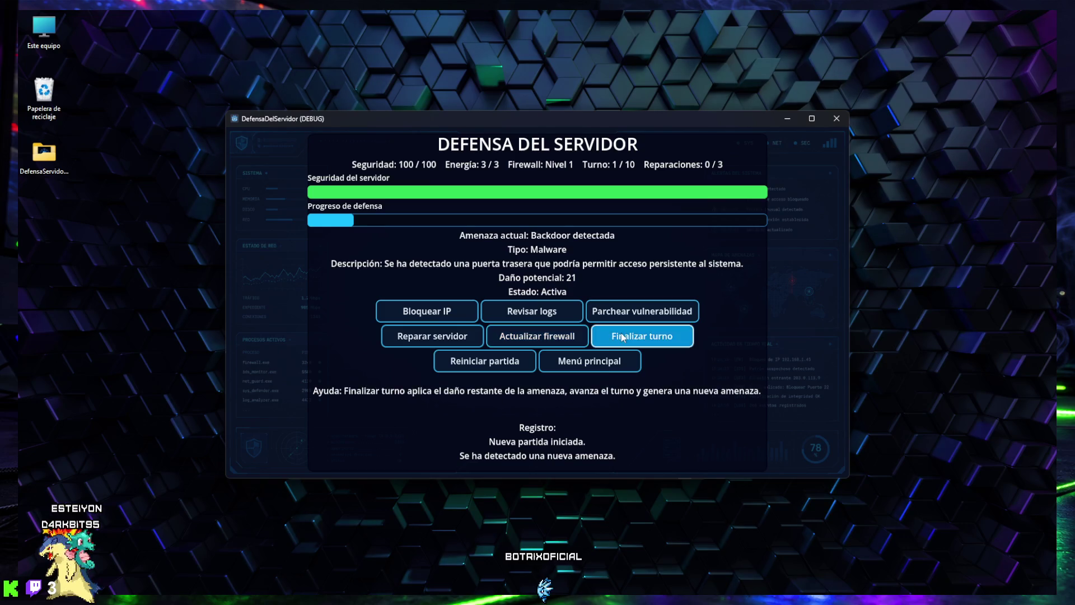
End turns rapidly until the server falls, then restart the match
left_click(605, 338)
left_click(604, 337)
left_click(613, 337)
left_click(613, 337)
left_click(614, 337)
left_click(622, 337)
left_click(622, 336)
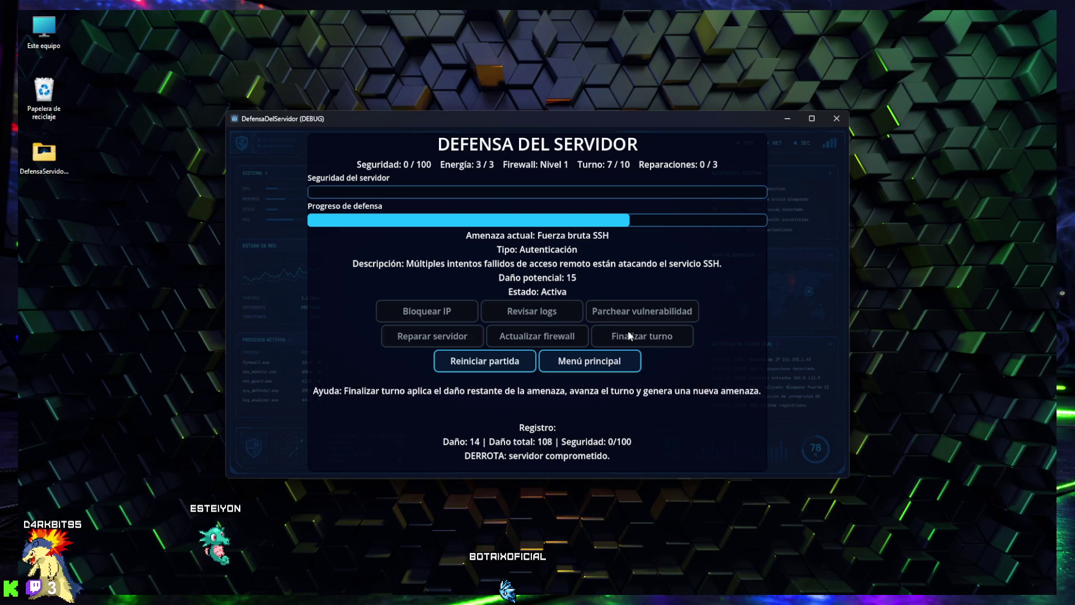
left_click(492, 361)
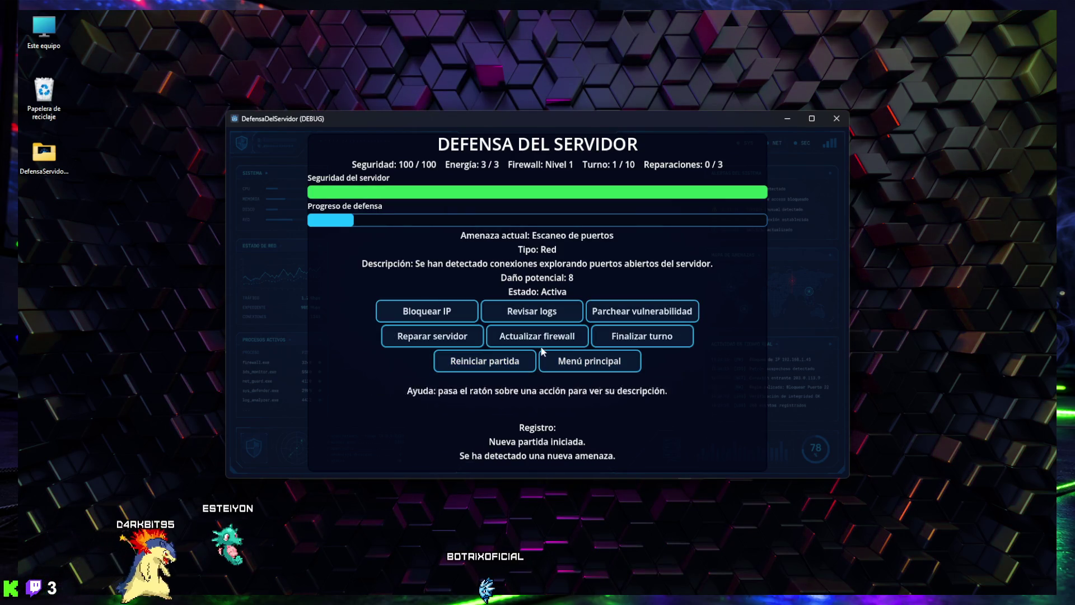
Patch the port-scan vulnerability down to 6 damage, then bring the itch.io game page into view
left_click(619, 313)
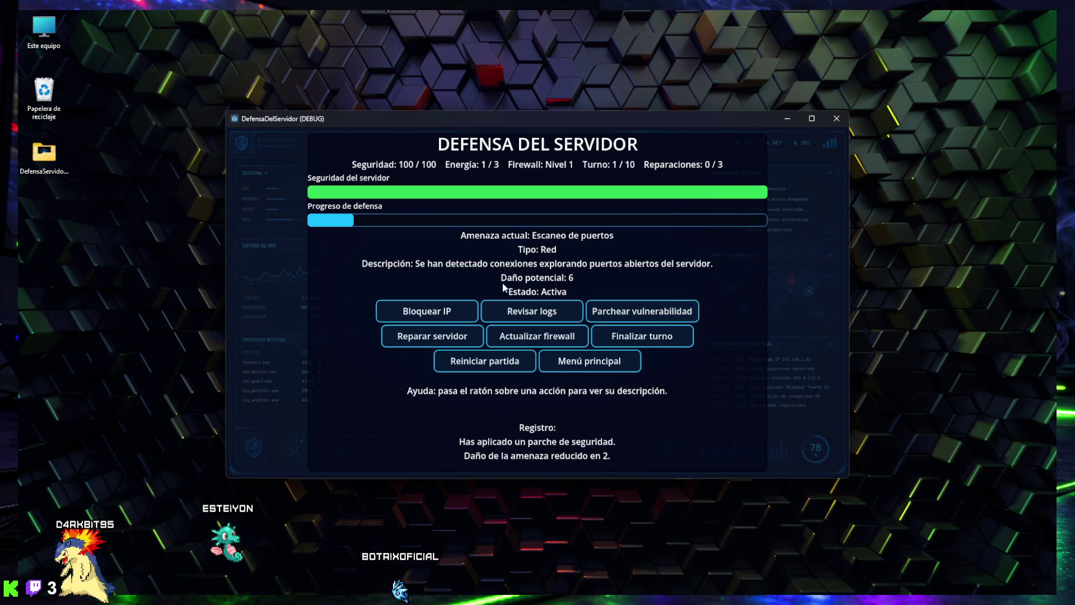
mouse_move(495, 579)
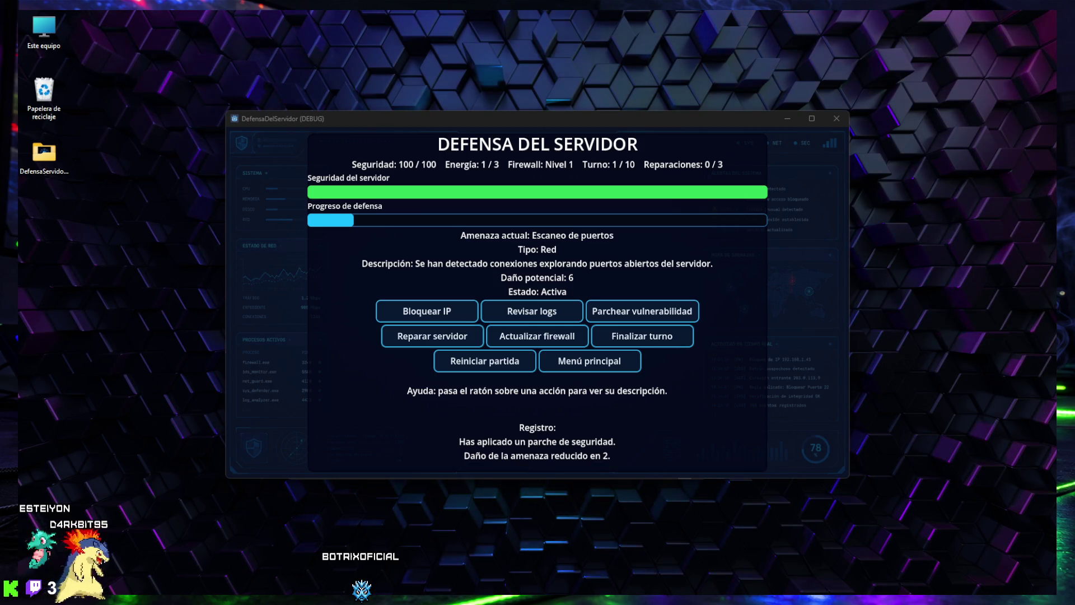
left_click_drag(929, 152, 451, 72)
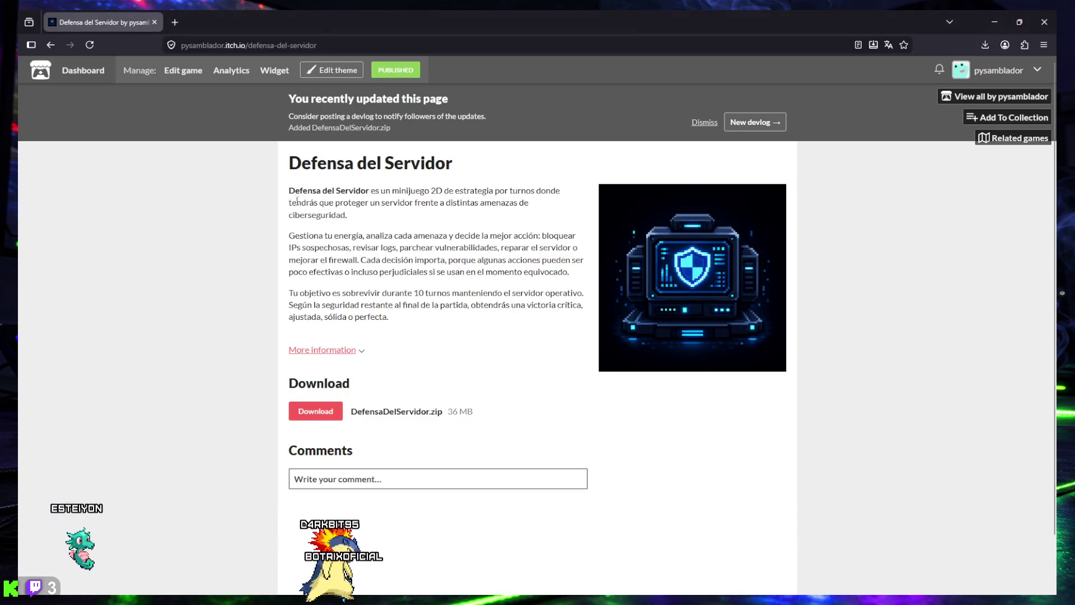
mouse_move(452, 191)
left_mouse_down()
mouse_move(493, 191)
mouse_move(347, 453)
mouse_move(314, 203)
mouse_move(386, 212)
mouse_move(521, 204)
mouse_move(314, 214)
mouse_move(348, 216)
left_mouse_up()
left_click_drag(290, 238, 464, 238)
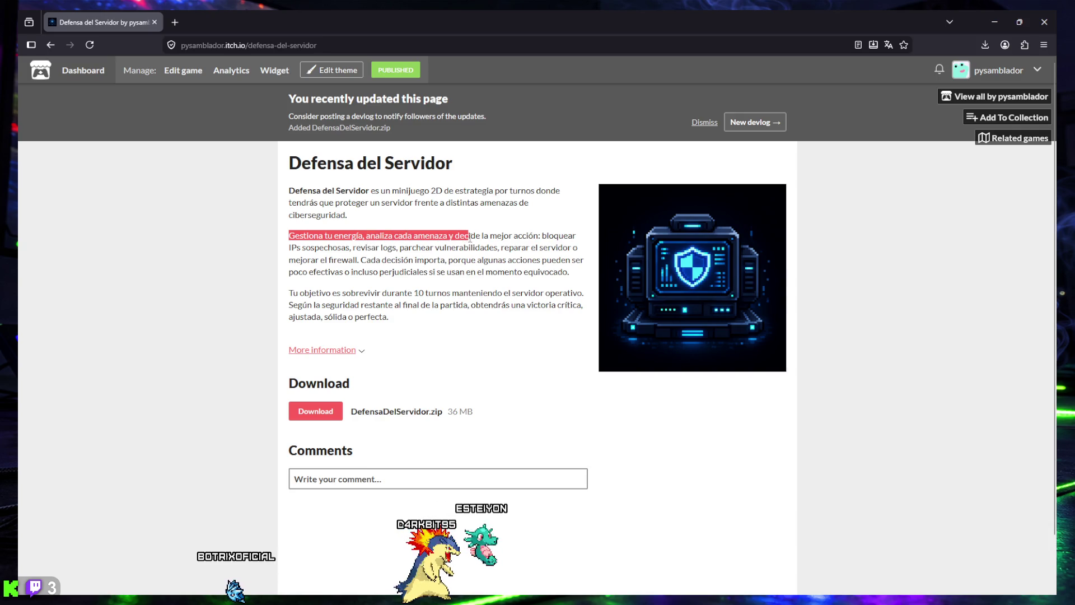
mouse_move(571, 239)
left_mouse_down()
mouse_move(324, 248)
mouse_move(579, 249)
mouse_move(305, 261)
mouse_move(359, 263)
left_mouse_up()
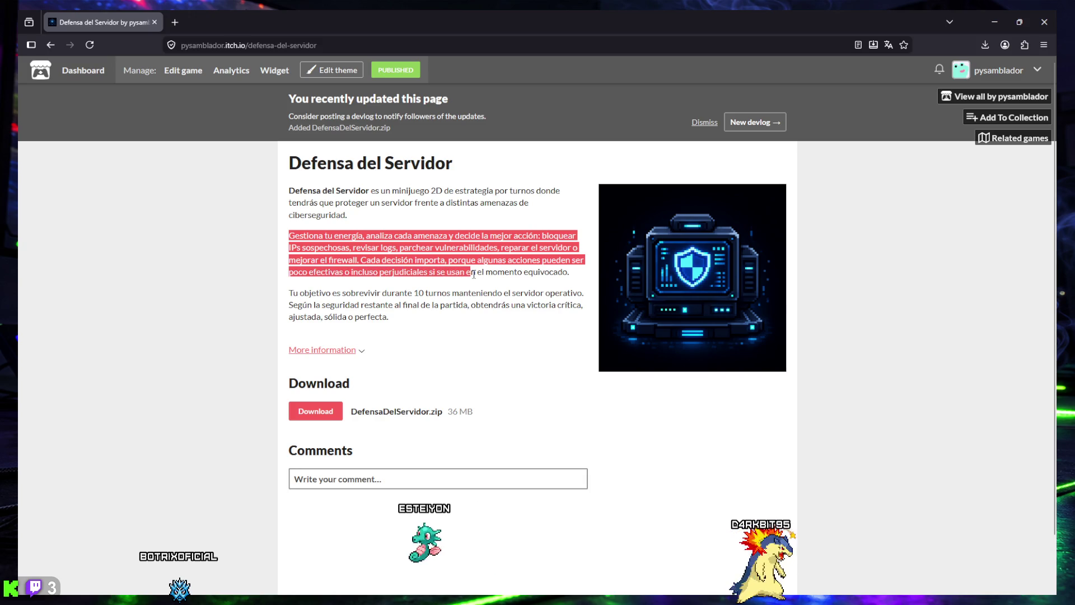
left_click_drag(442, 273, 546, 277)
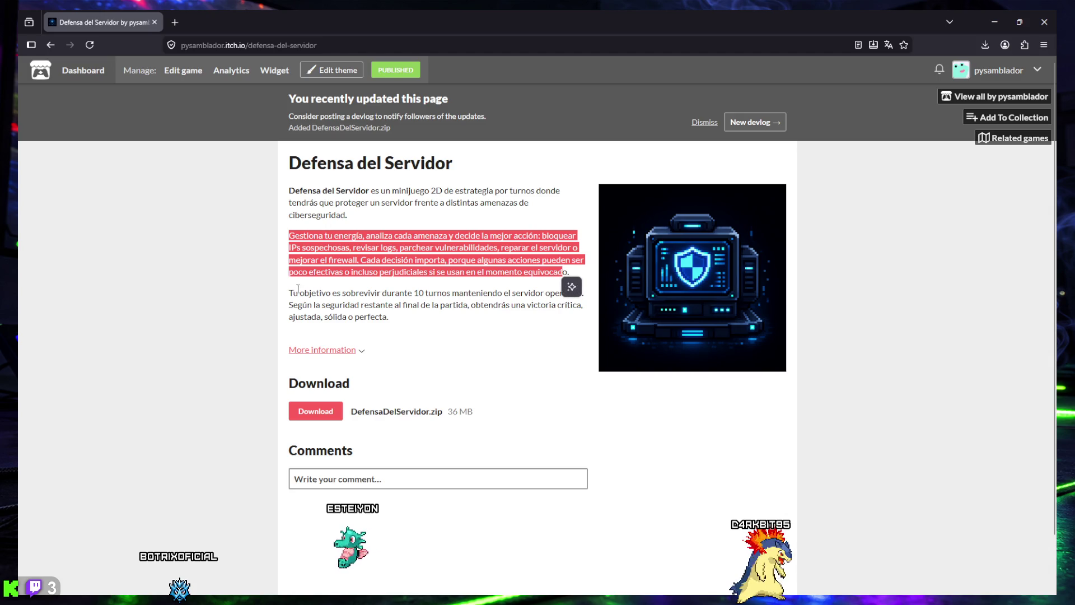
mouse_move(289, 292)
left_mouse_down()
mouse_move(579, 301)
mouse_move(329, 306)
mouse_move(569, 314)
mouse_move(348, 321)
left_mouse_up()
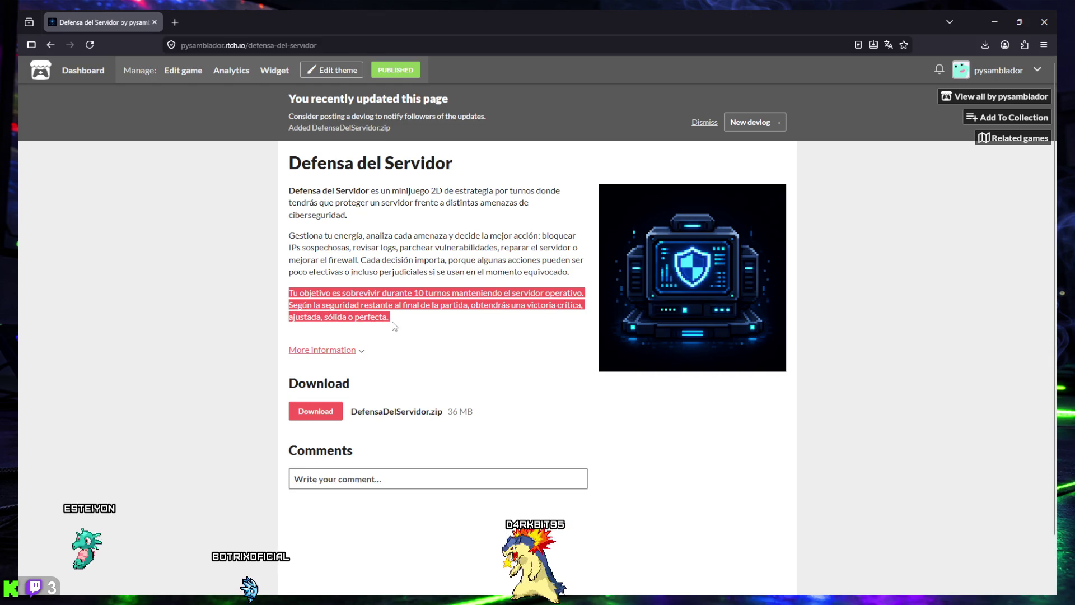
left_click(347, 317)
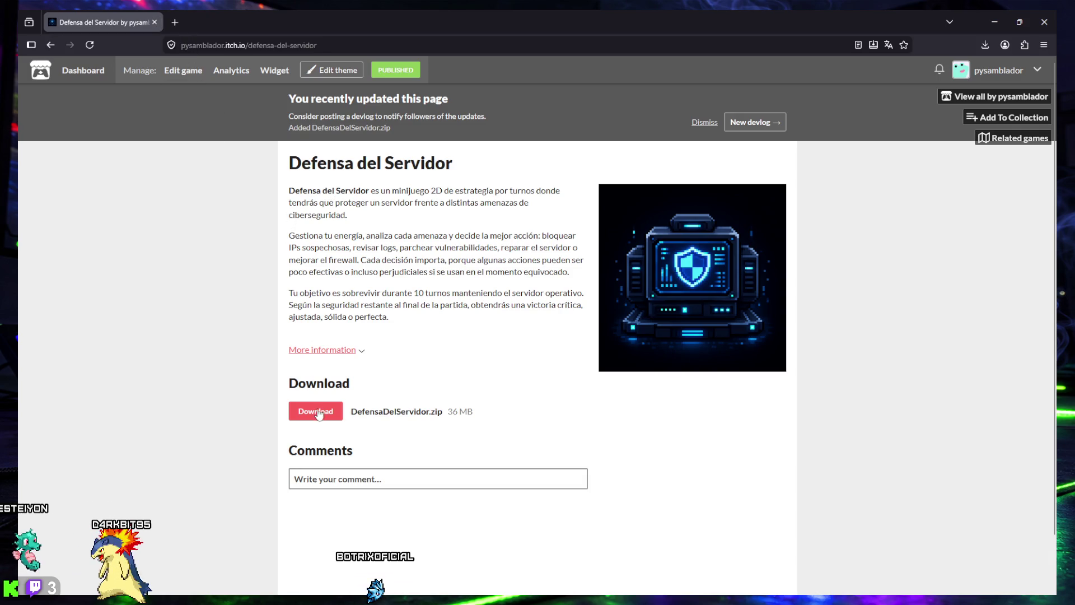
left_click(156, 23)
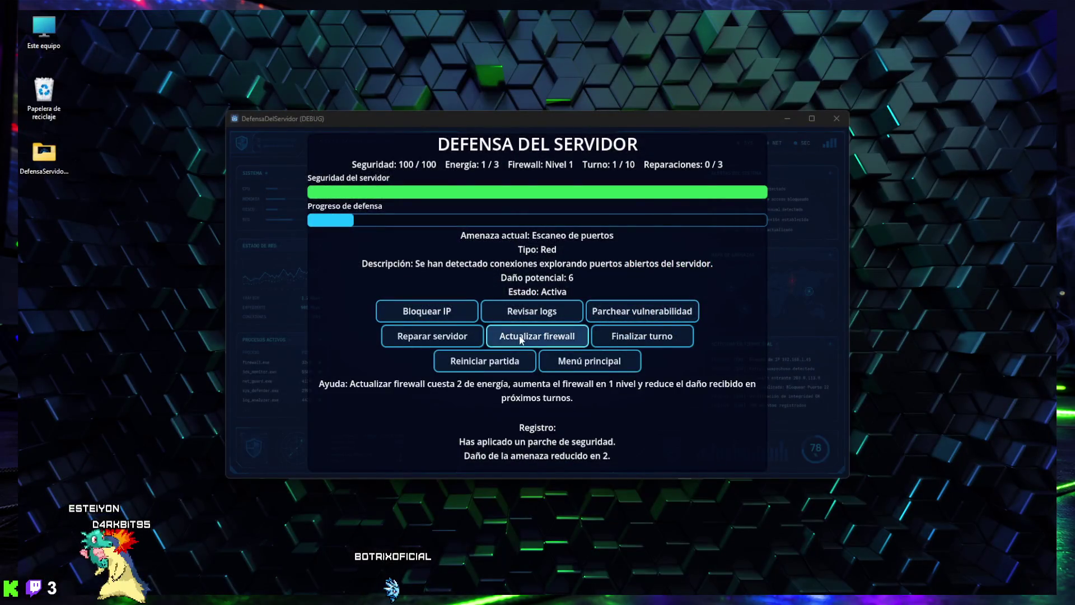
End the turn, visit Opciones from the main menu, and quit the game with SALIR
left_click(641, 336)
left_click(557, 360)
left_click(538, 320)
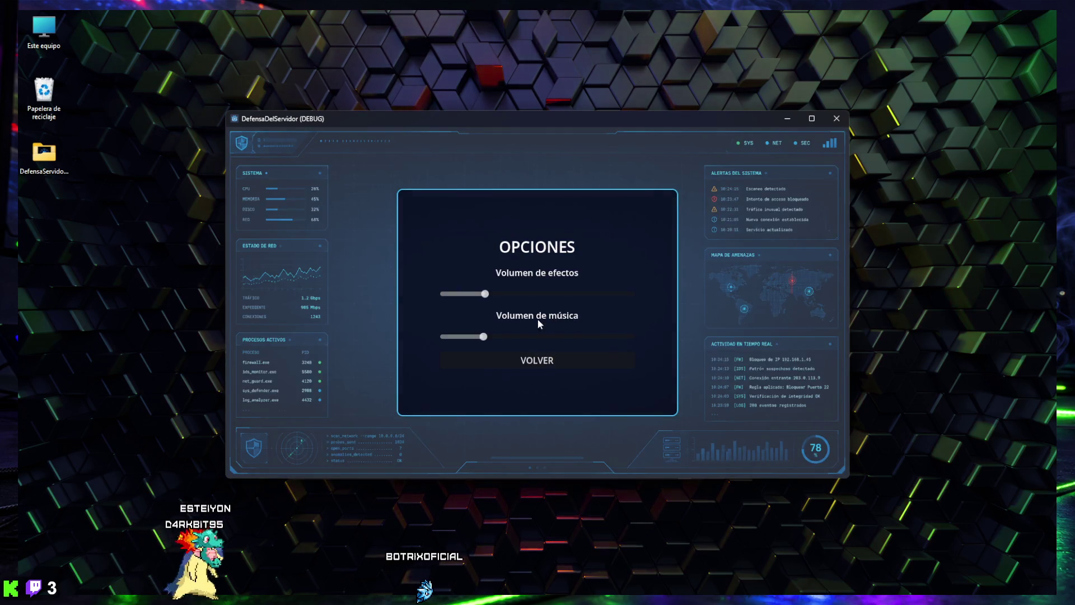
left_click(531, 361)
left_click(528, 362)
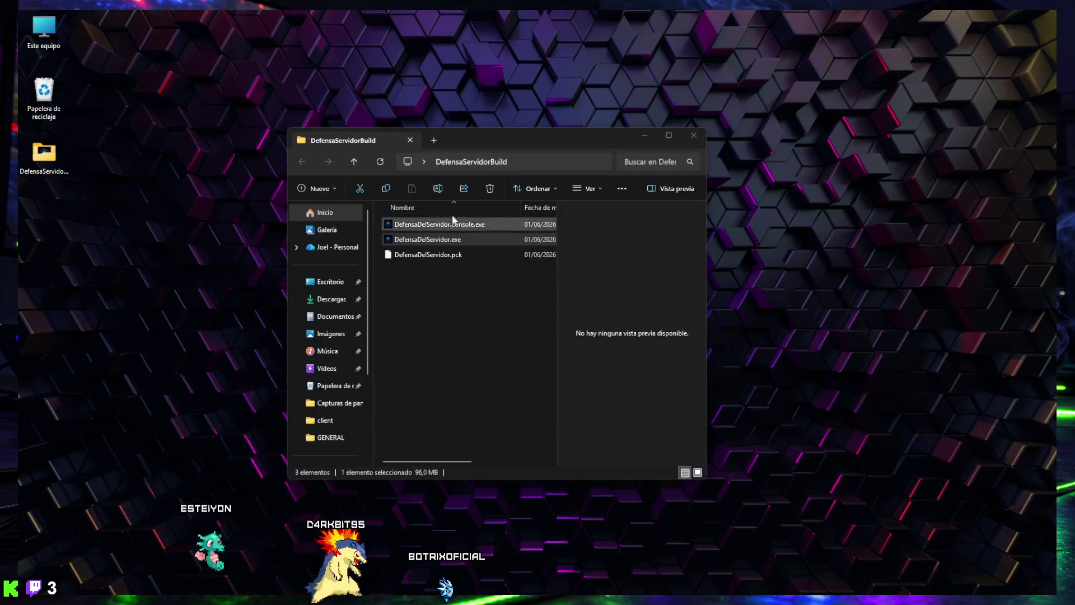
Close the build folder window and bring up the Godot editor
key("alt+F4")
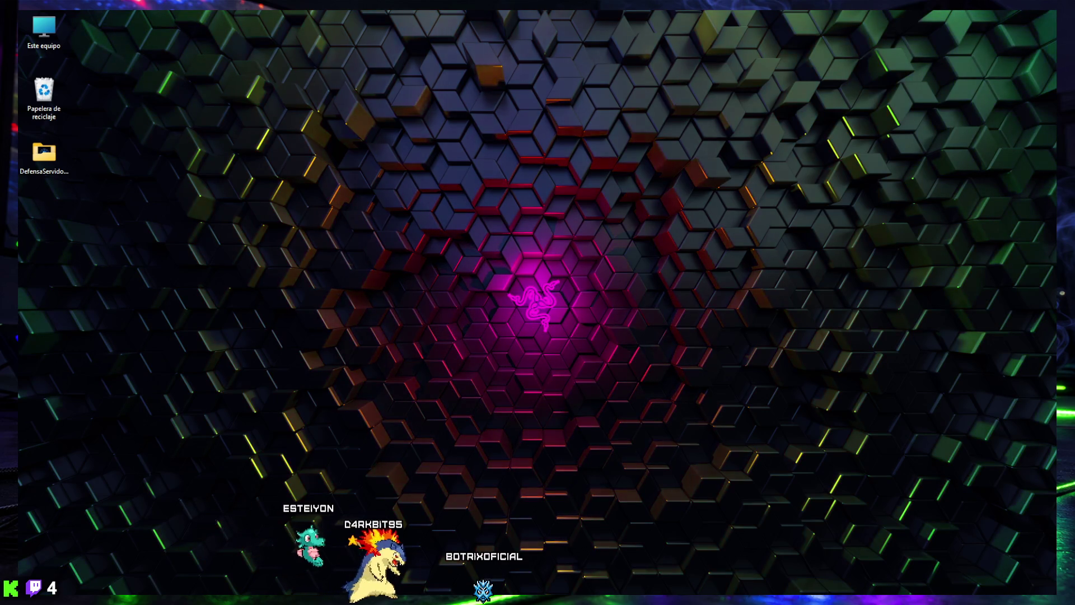
mouse_move(327, 599)
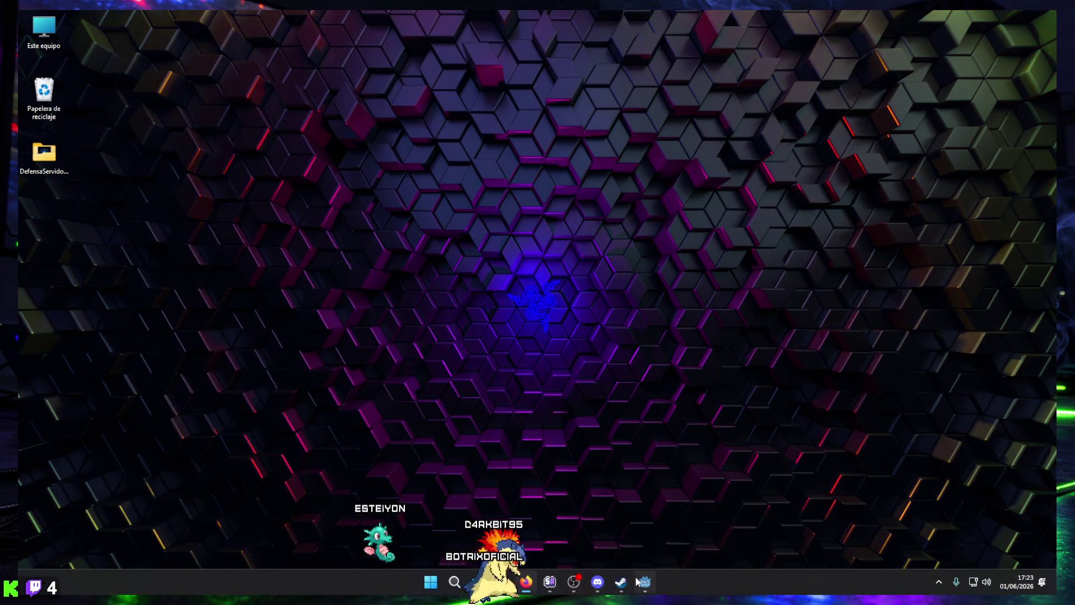
left_click(644, 582)
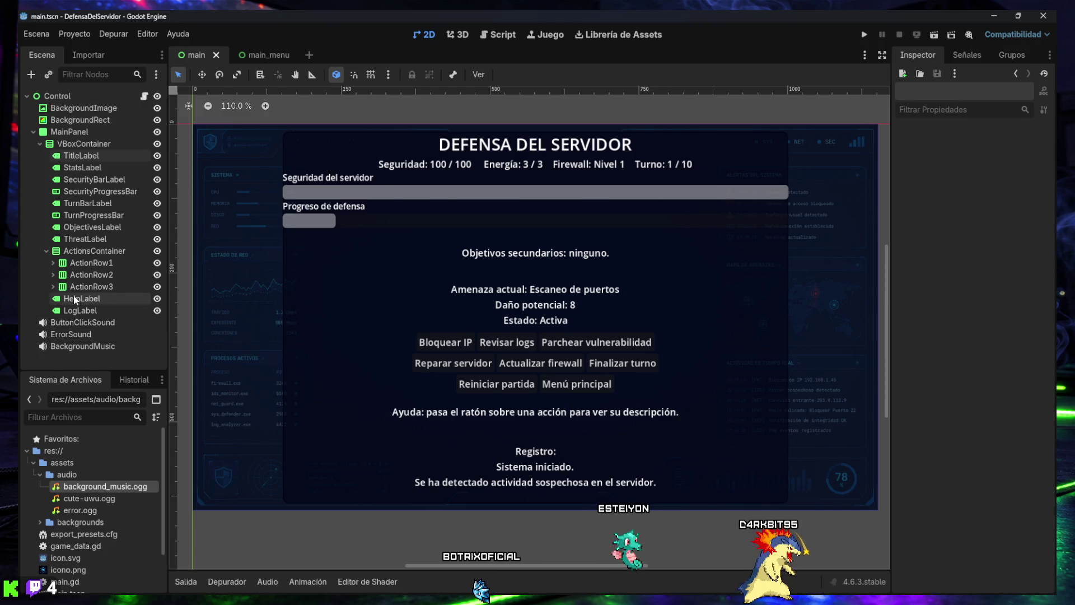
In main_menu, hide MenuPanel and keep ModePanel visible
left_click(253, 54)
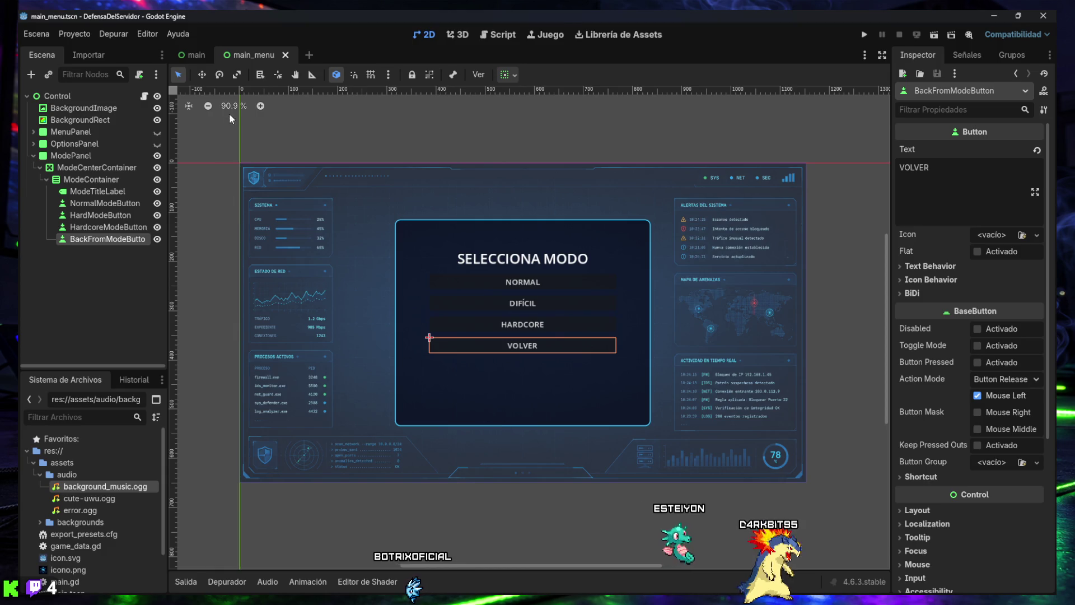
key("ctrl+Tab")
key("ctrl+Tab")
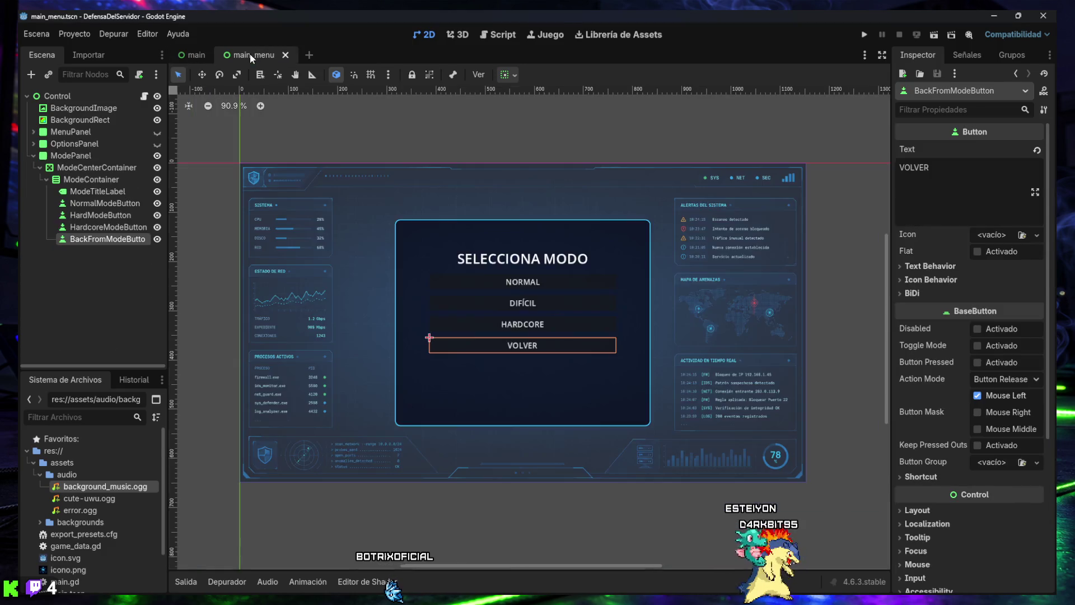
left_click(157, 133)
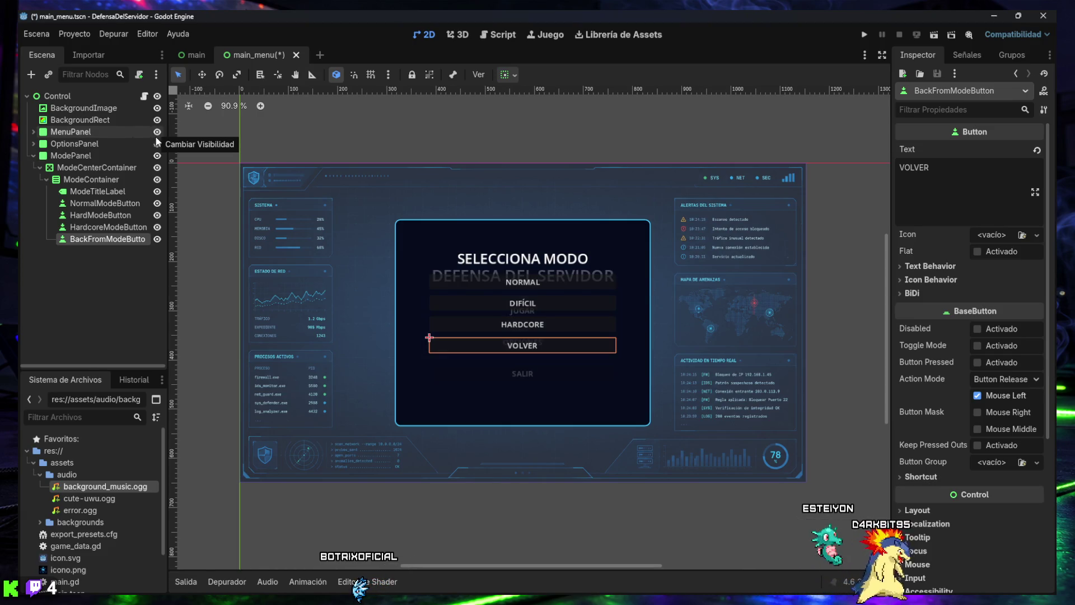
left_click(158, 156)
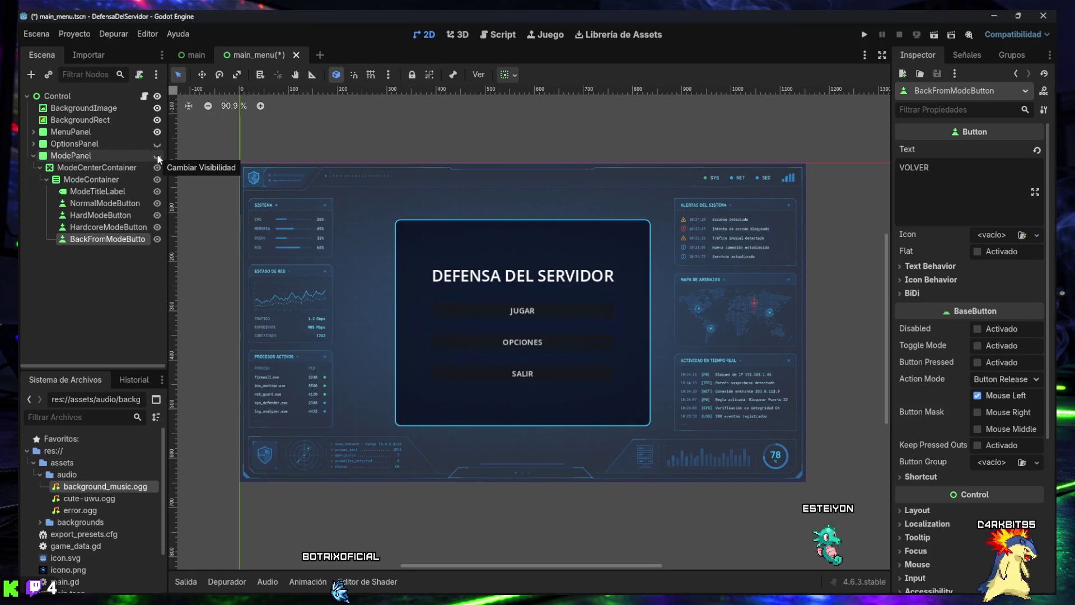
left_click(158, 156)
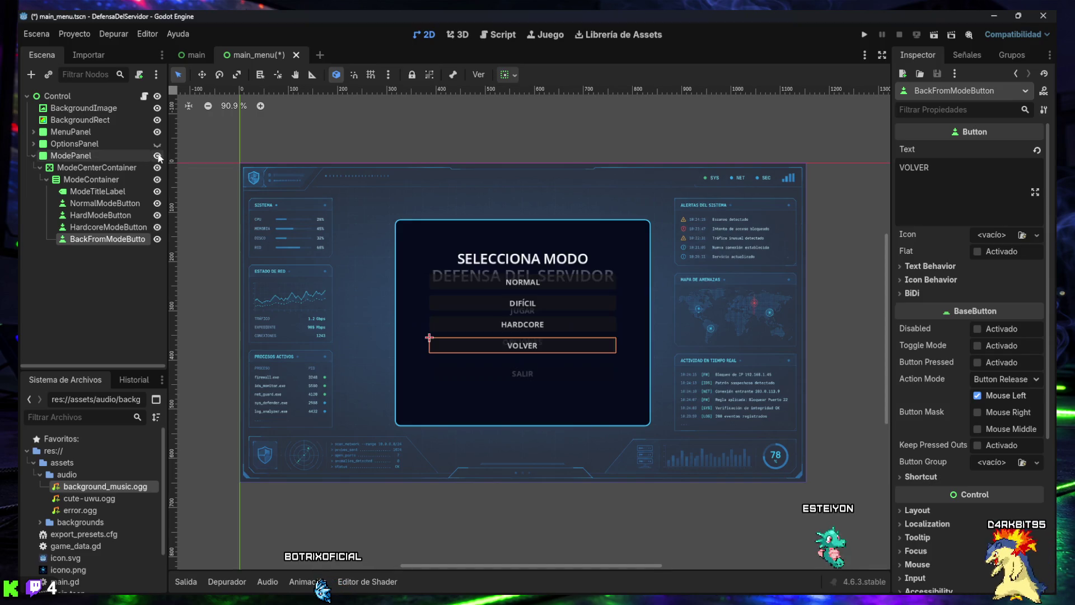
left_click(157, 132)
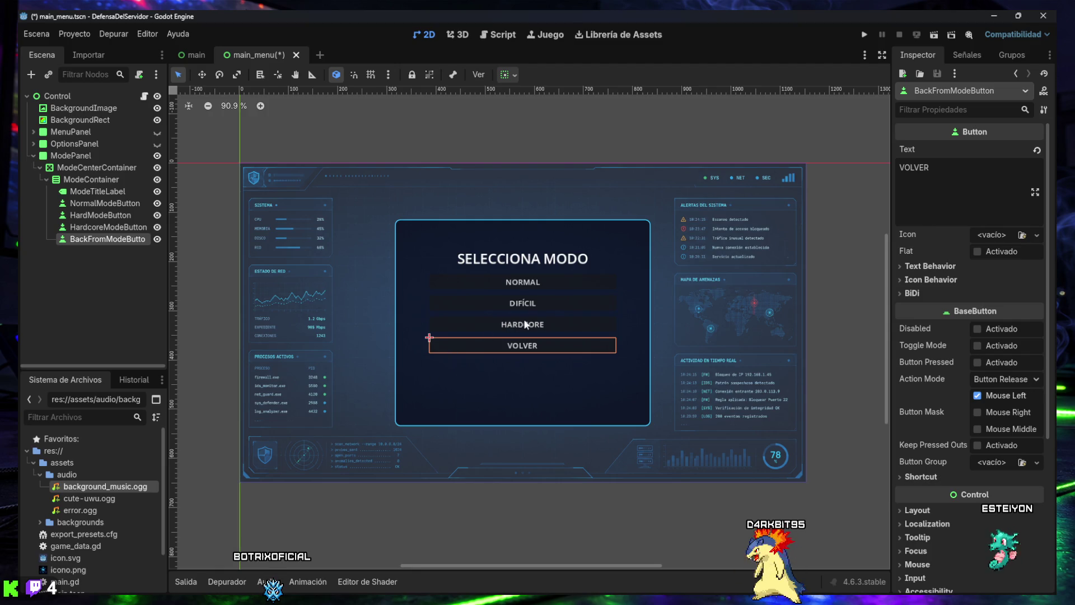
Save the main_menu scene, then return to the main scene and run the game
left_click(195, 234)
key("ctrl+s")
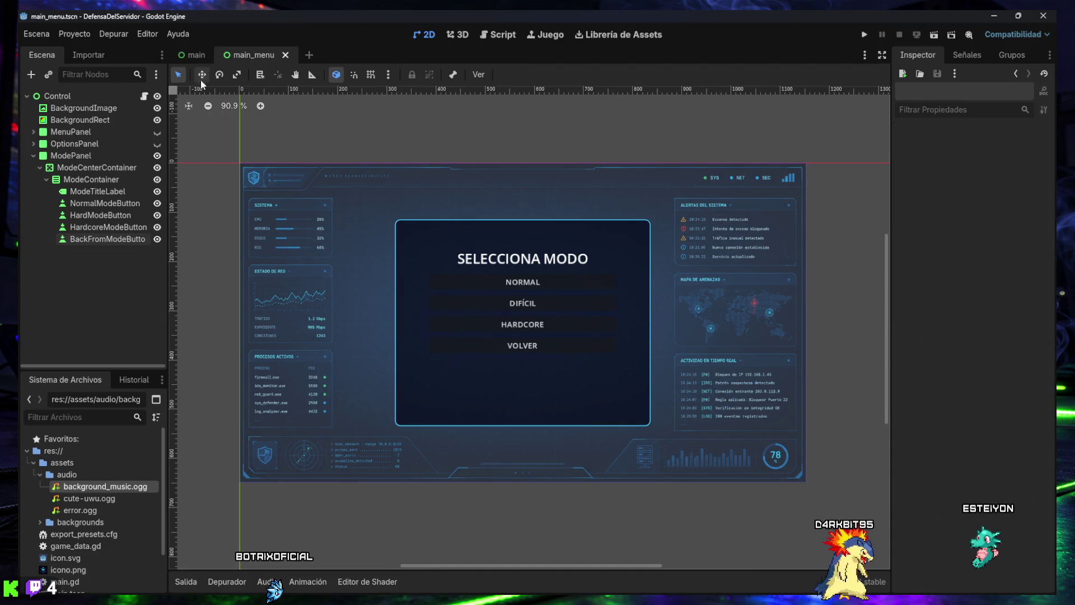
left_click(196, 57)
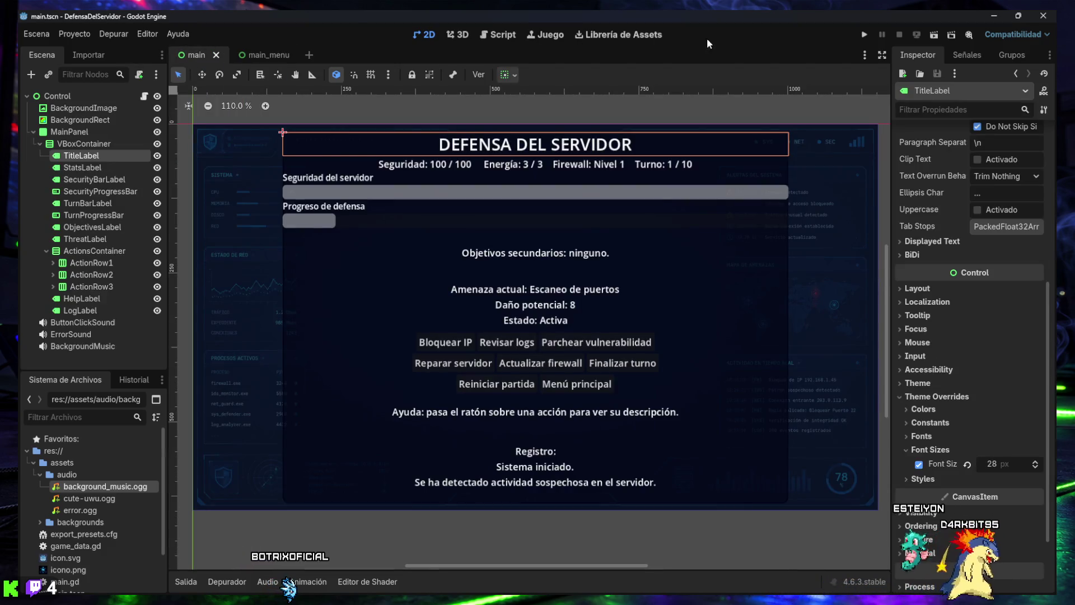
left_click(863, 36)
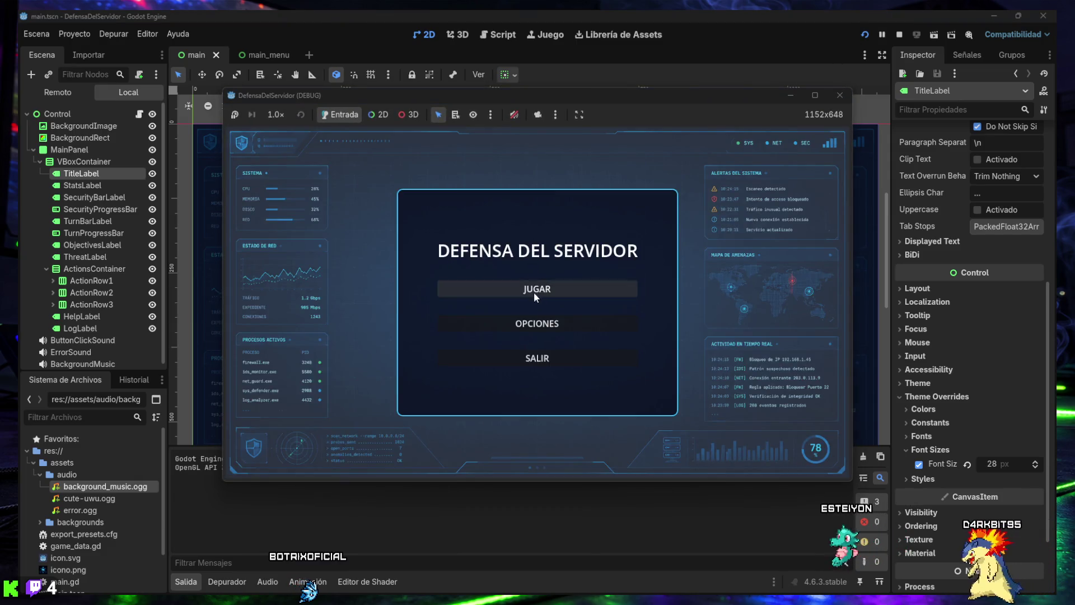
Check the Opciones screen, then start a Hardcore match from Jugar
left_click(540, 325)
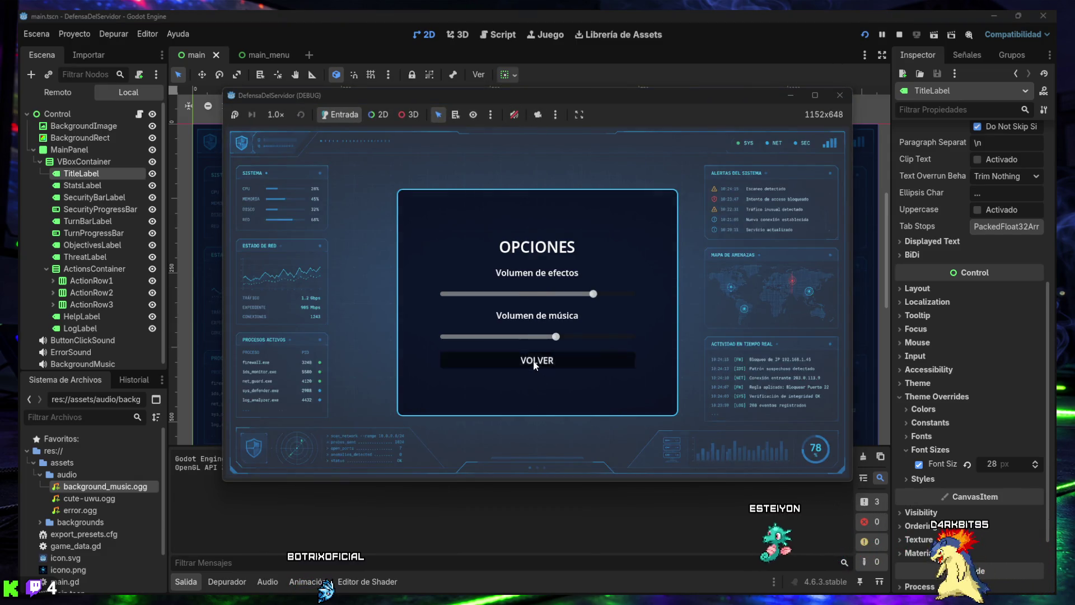
left_click(537, 360)
left_click(537, 289)
left_click(539, 306)
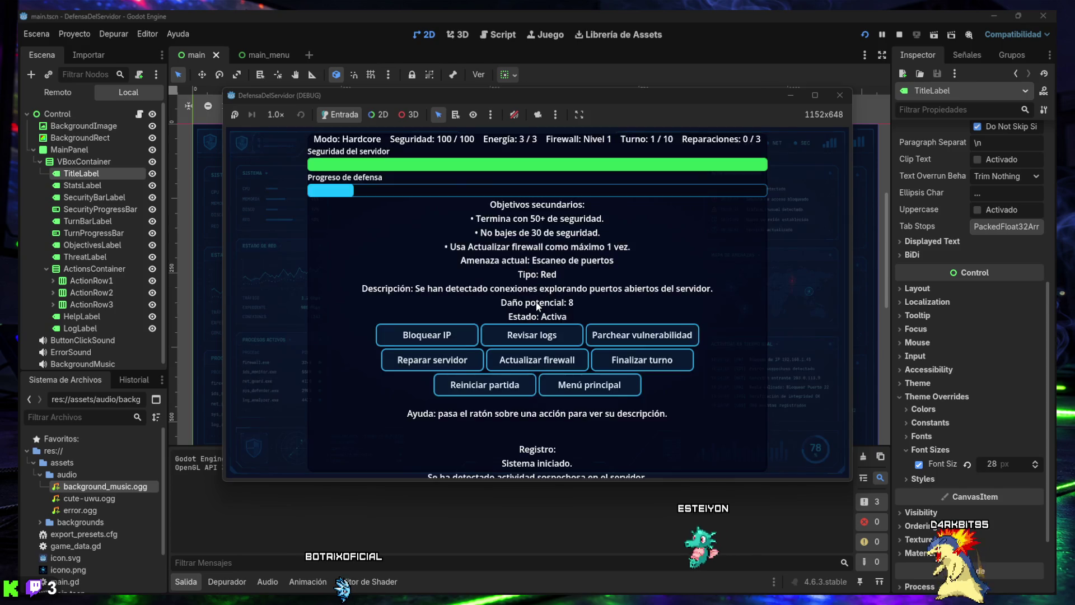
Move and enlarge the debug game window, then close the test run
mouse_move(532, 96)
left_mouse_down()
mouse_move(543, 324)
mouse_move(534, 100)
left_mouse_up()
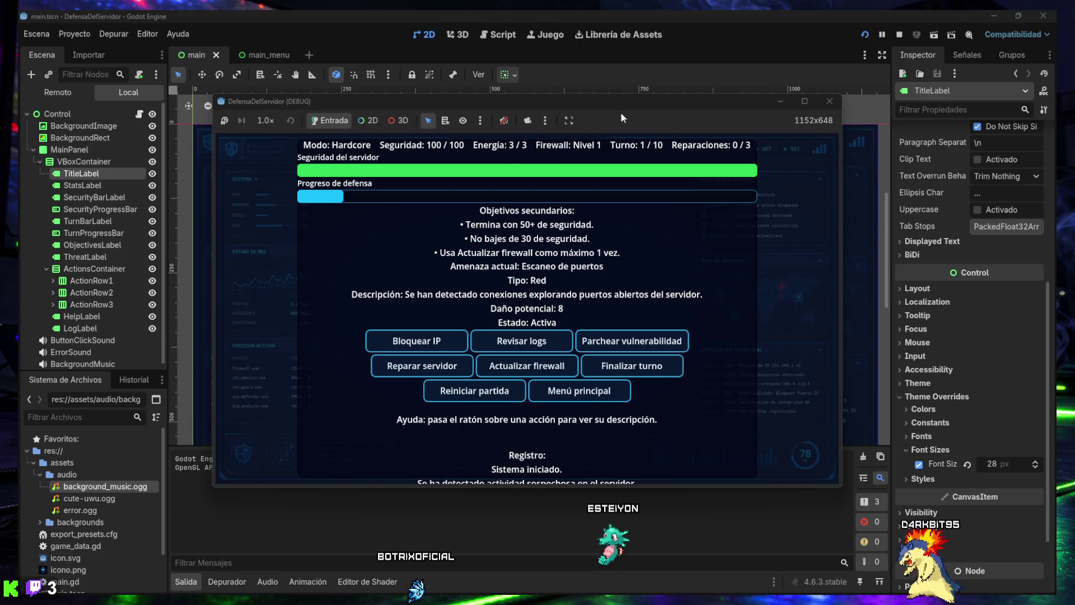
mouse_move(838, 485)
left_mouse_down()
mouse_move(943, 532)
mouse_move(884, 550)
mouse_move(808, 495)
mouse_move(810, 470)
left_mouse_up()
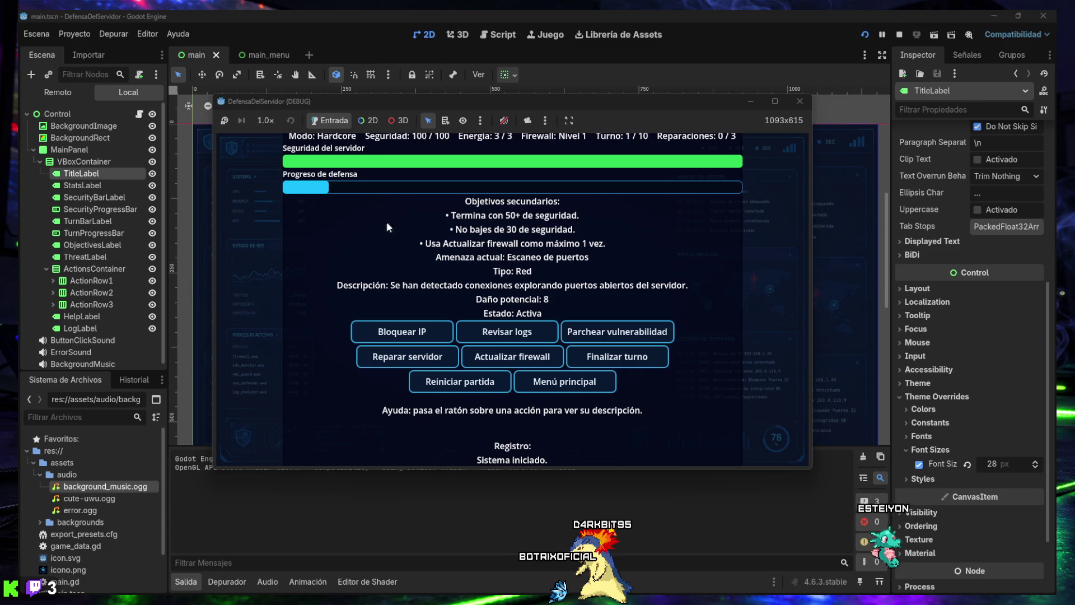
mouse_move(549, 601)
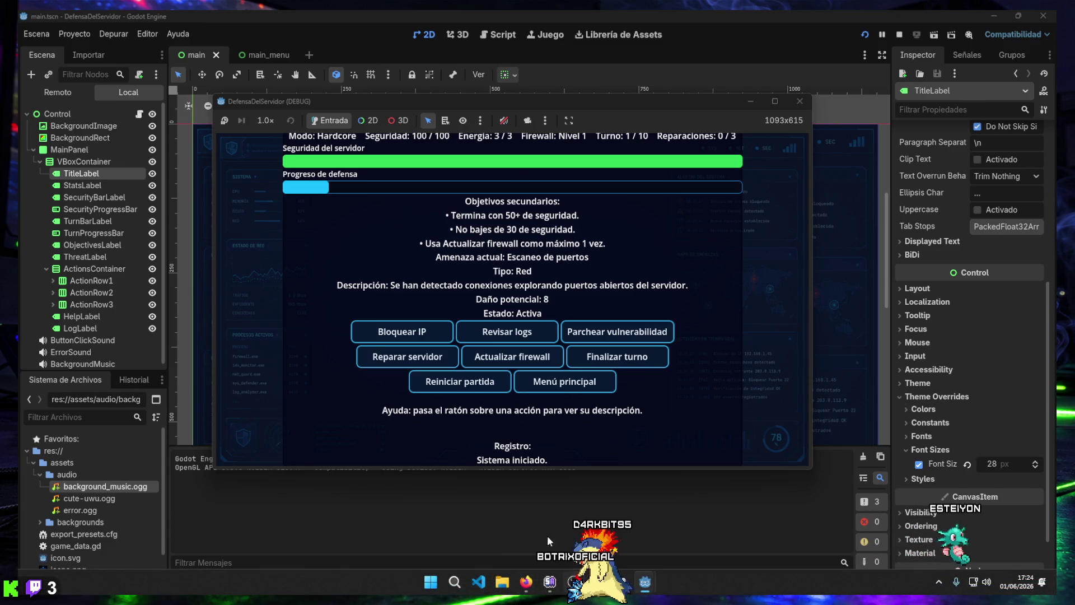
left_click(798, 102)
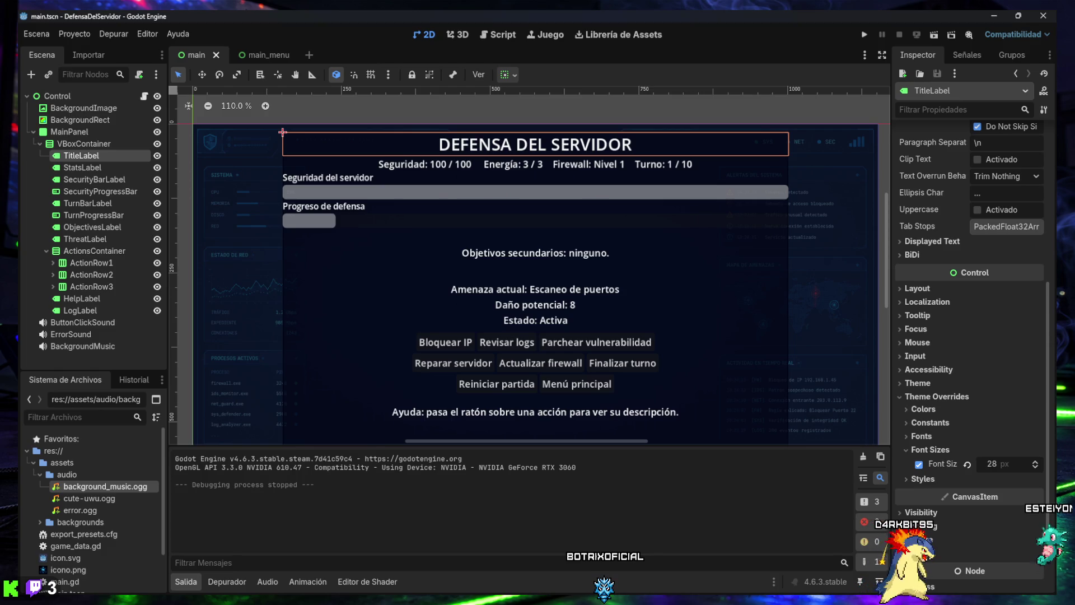
Collapse the Salida output panel and zoom the 2D view out to 90.9%
left_click(186, 582)
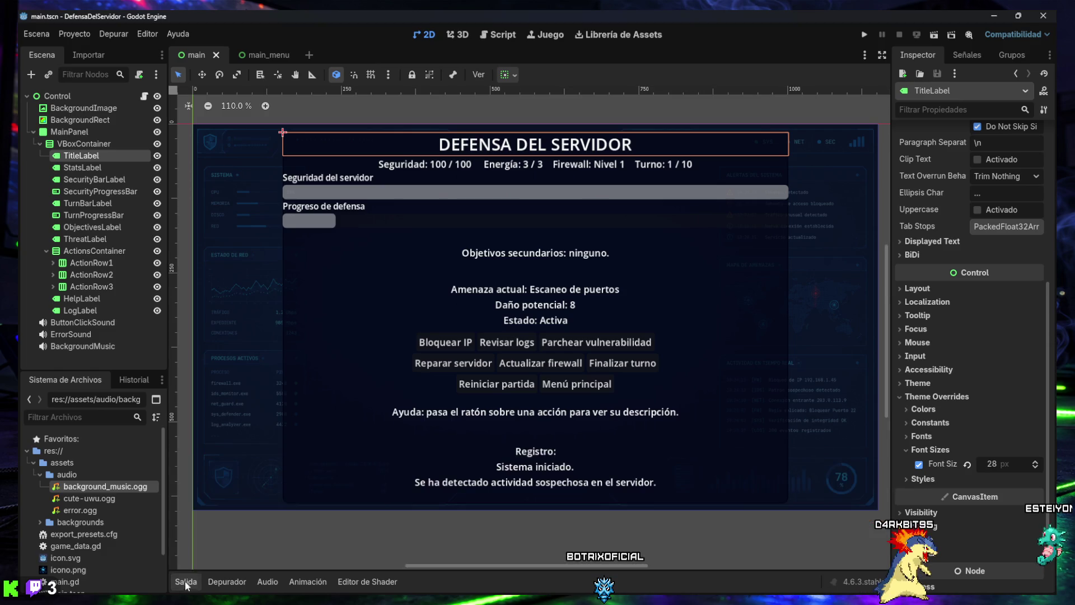
scroll(560, 321, "down", 2)
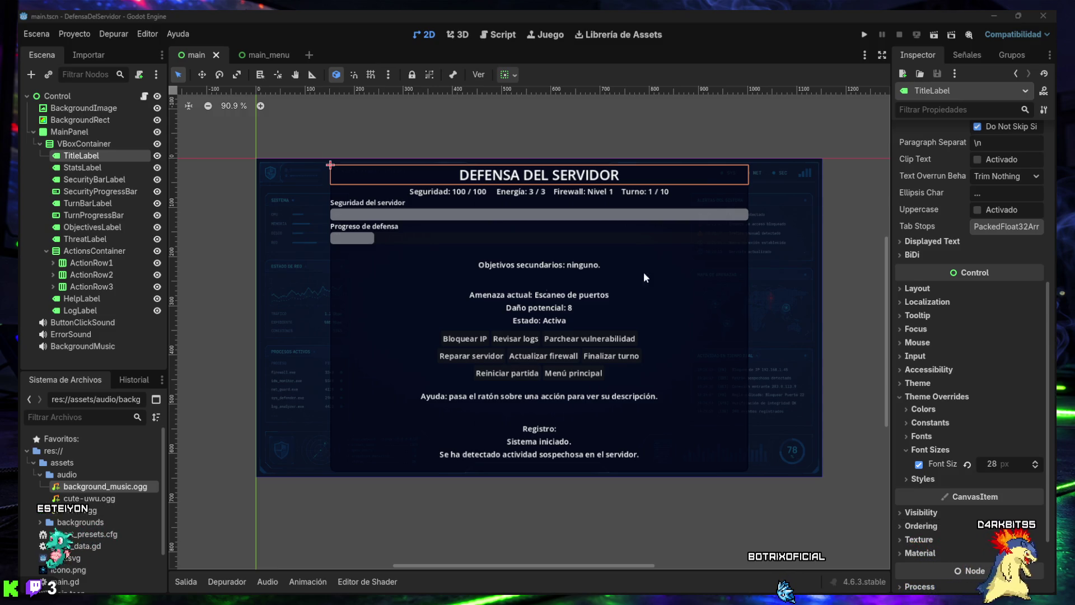
left_click(81, 240)
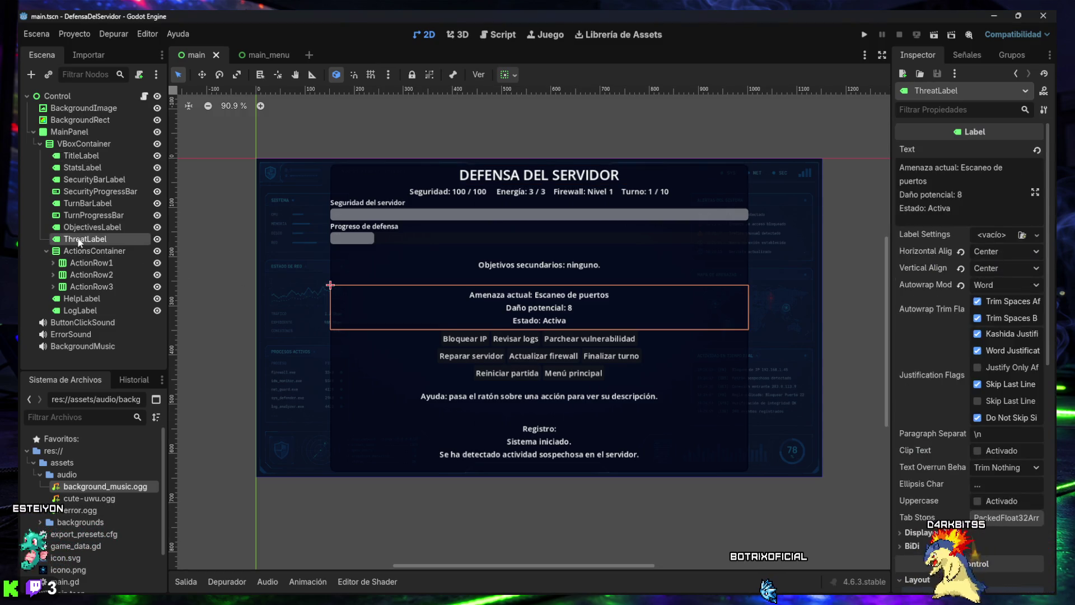
left_click(87, 228)
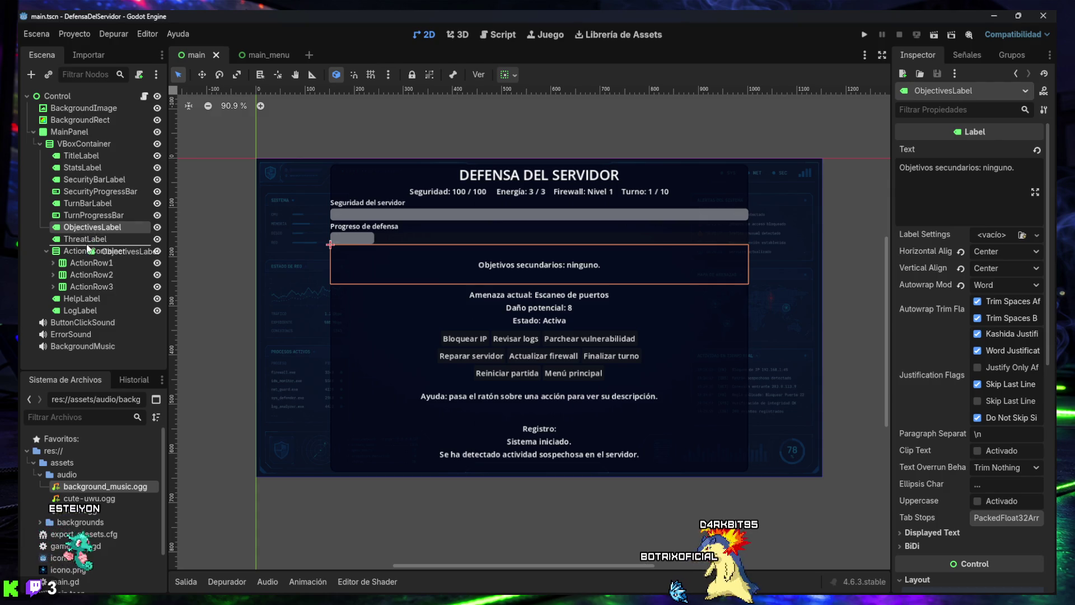
left_click_drag(90, 230, 87, 245)
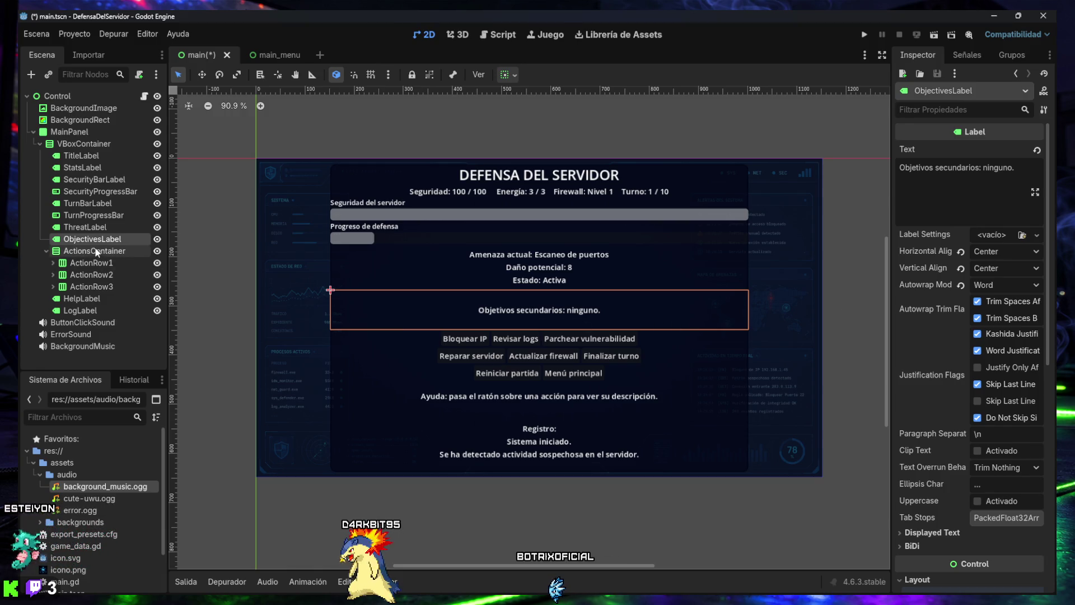
key("ctrl+z")
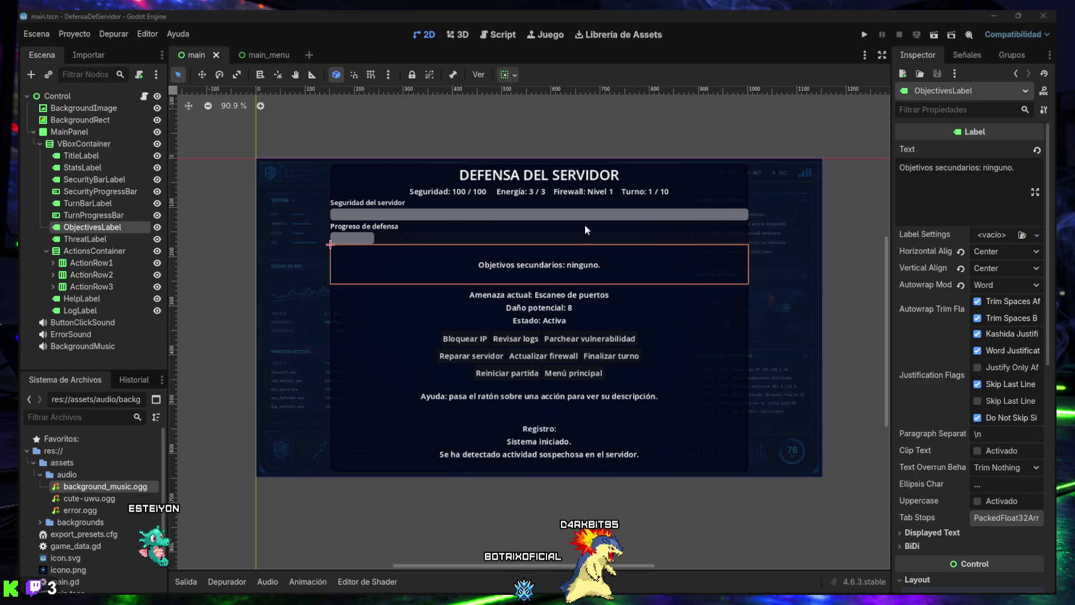
Run the project and start a Hardcore match
left_click(864, 35)
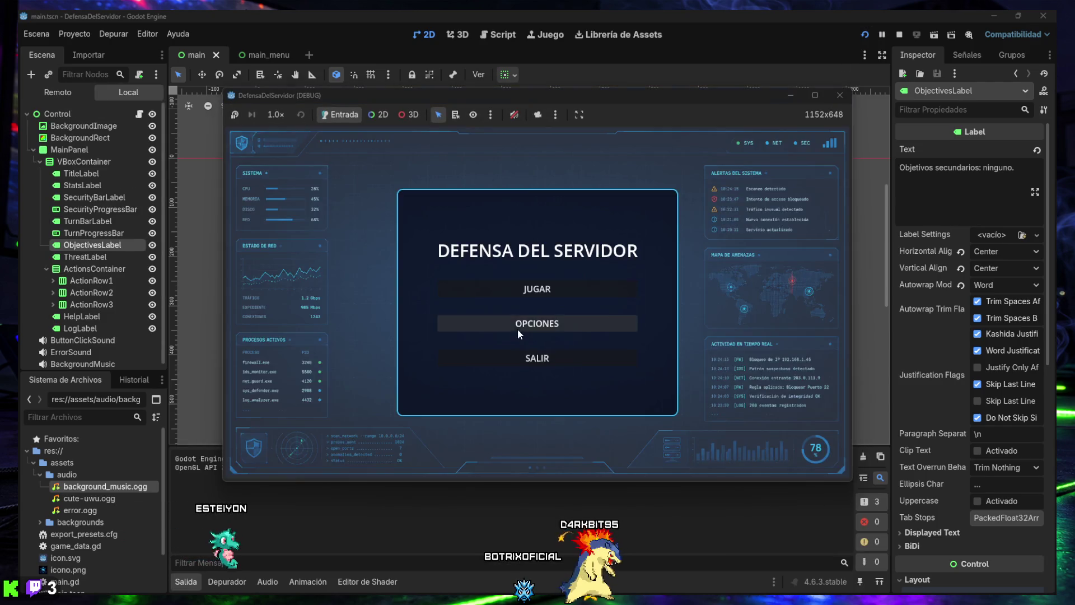
left_click(528, 288)
left_click(539, 303)
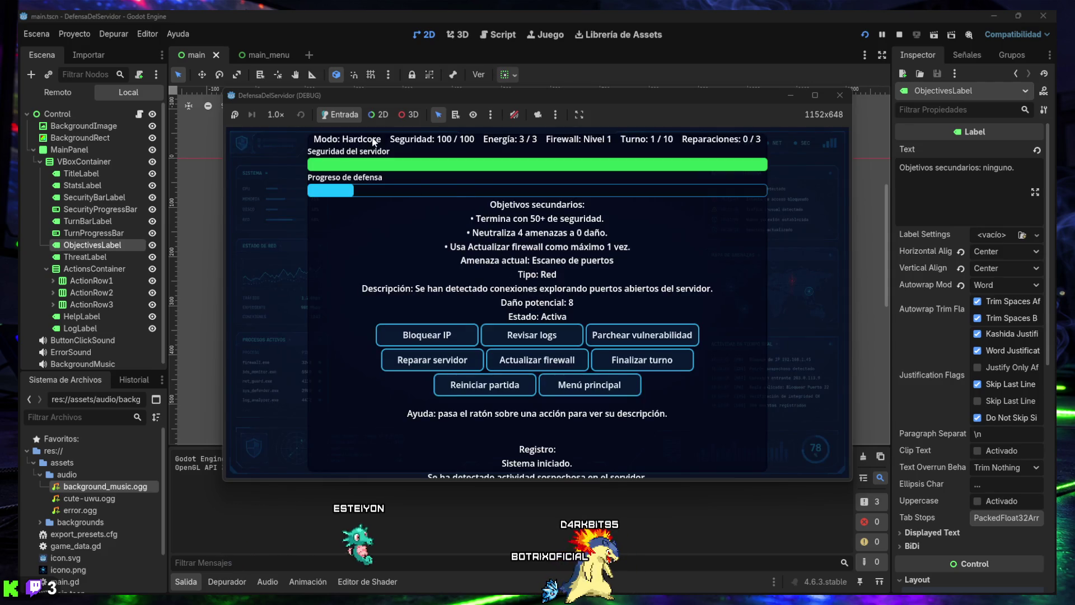
Capture a screenshot of the game window to the clipboard, then close the test run
key("super+shift+s")
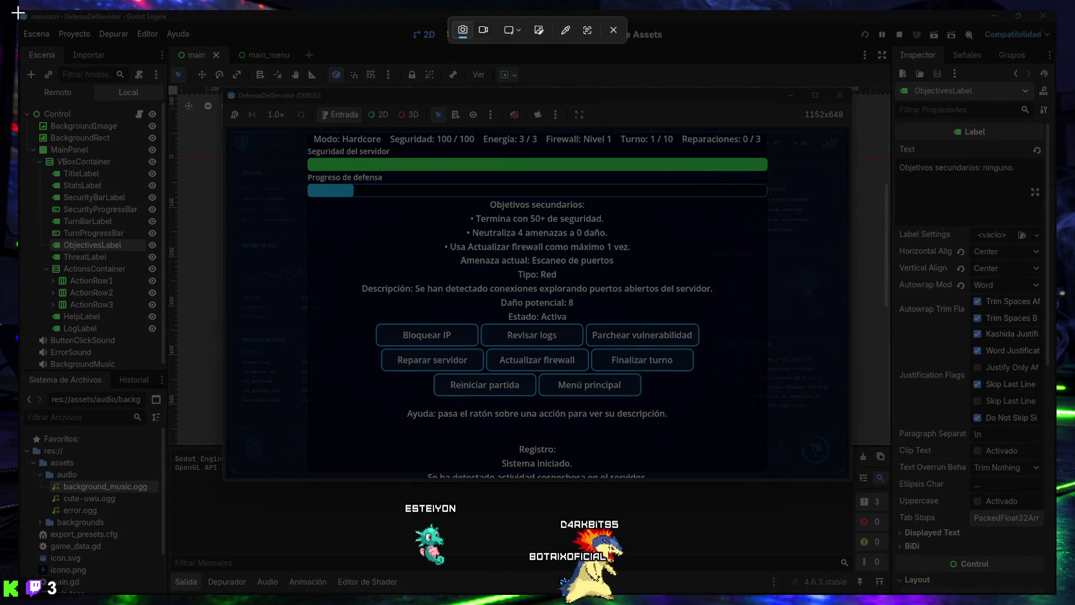
mouse_move(18, 9)
left_mouse_down()
mouse_move(647, 377)
mouse_move(1057, 598)
left_mouse_up()
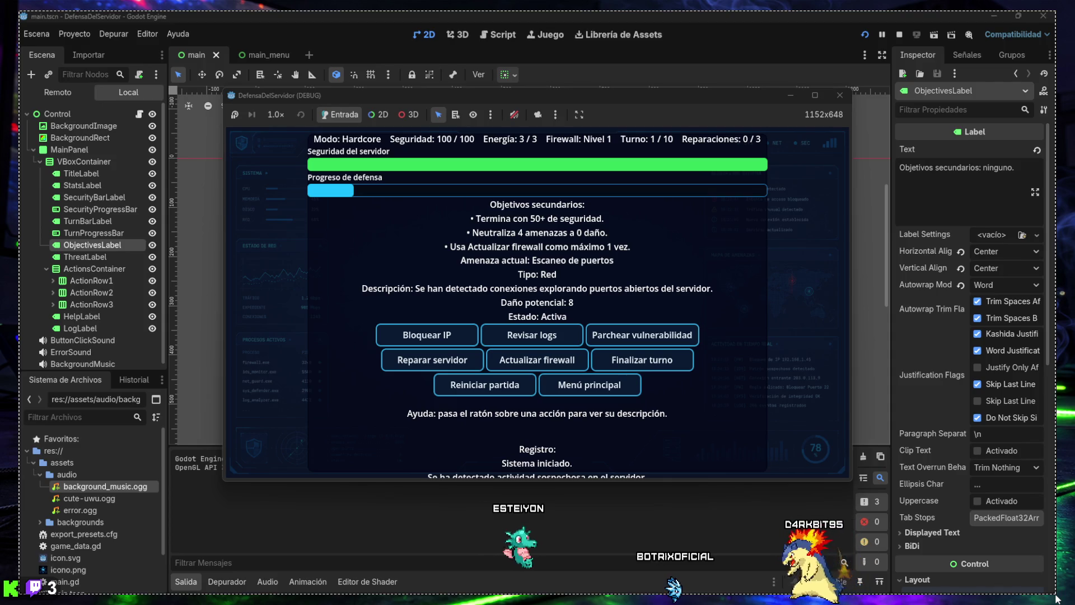
left_click_drag(1057, 598, 1058, 598)
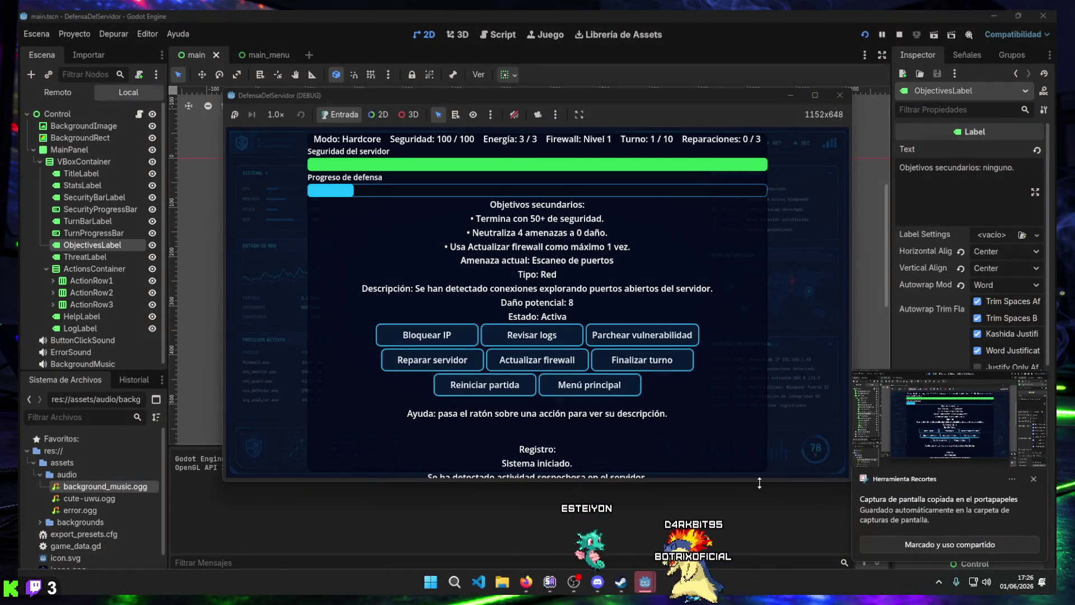
left_click(839, 95)
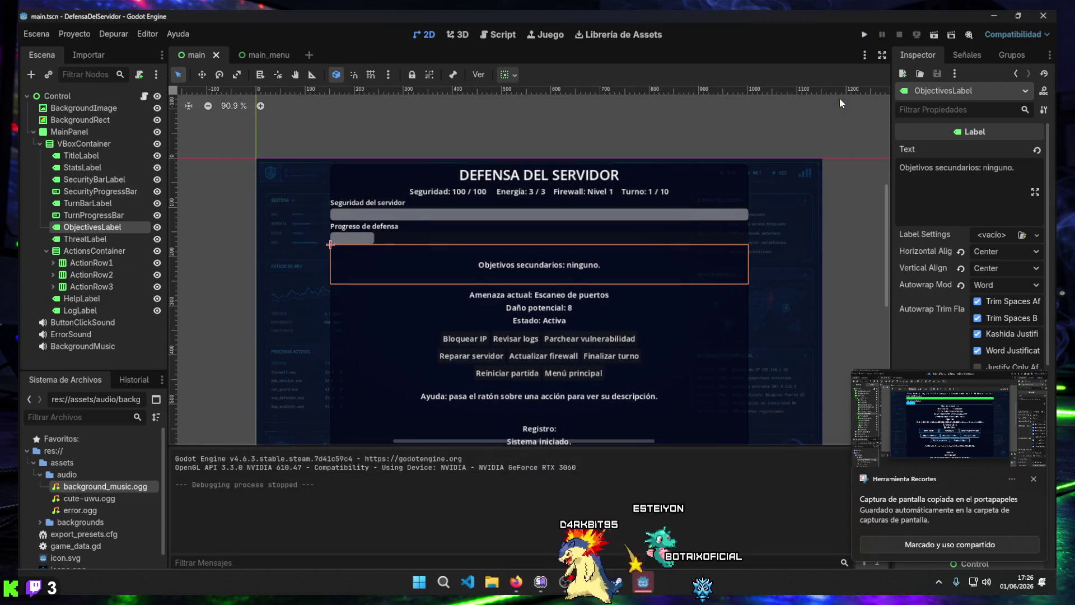
Collapse the Salida tab's output panel at the bottom of the editor
left_click(180, 583)
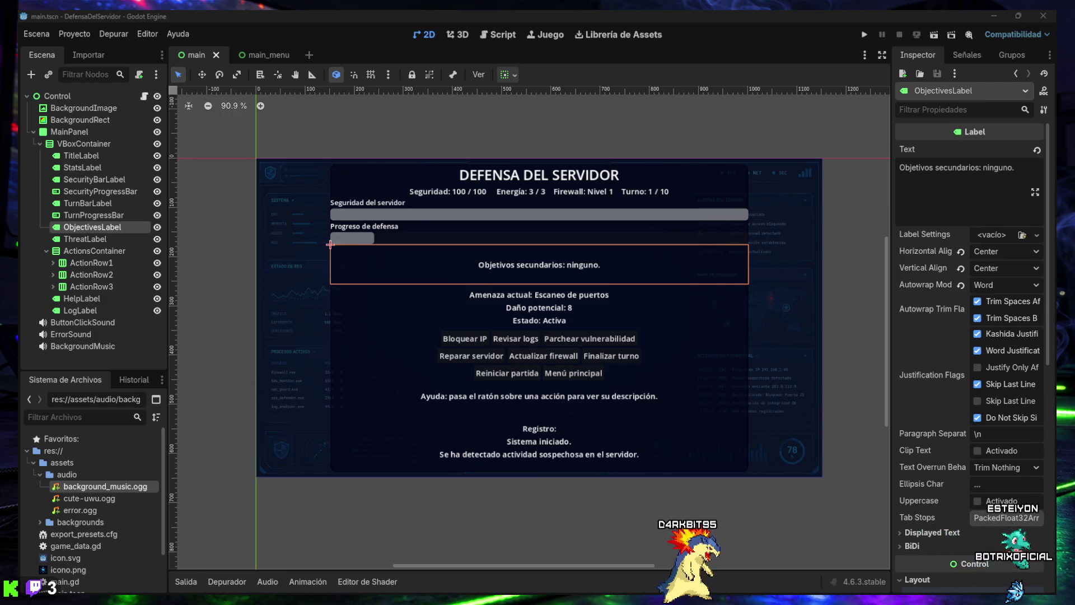
Launch a Hardcore test run from Jugar, then close the running game
left_click(864, 34)
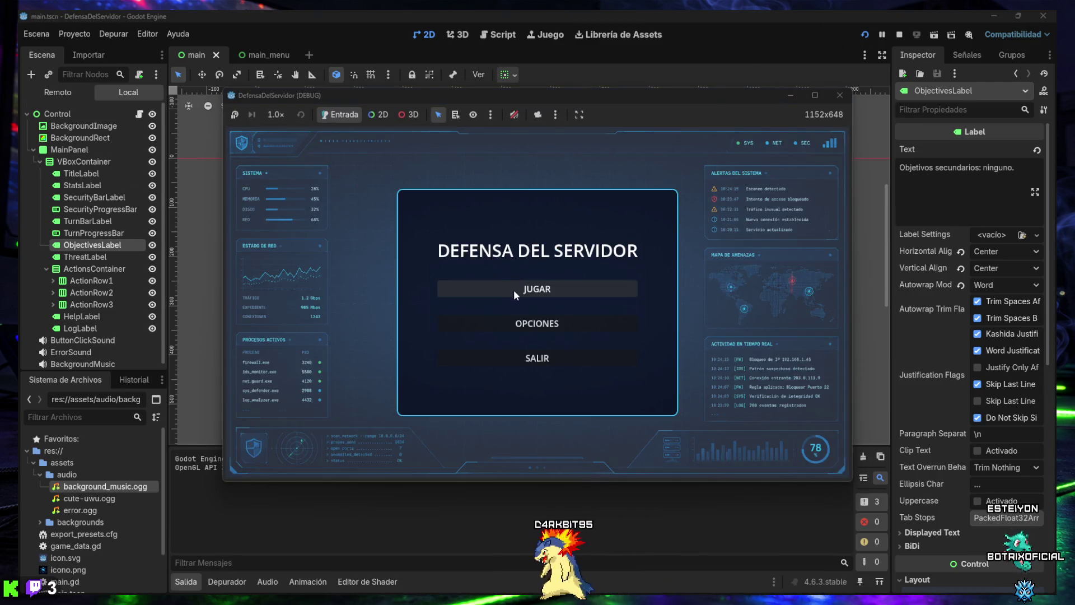
left_click(514, 291)
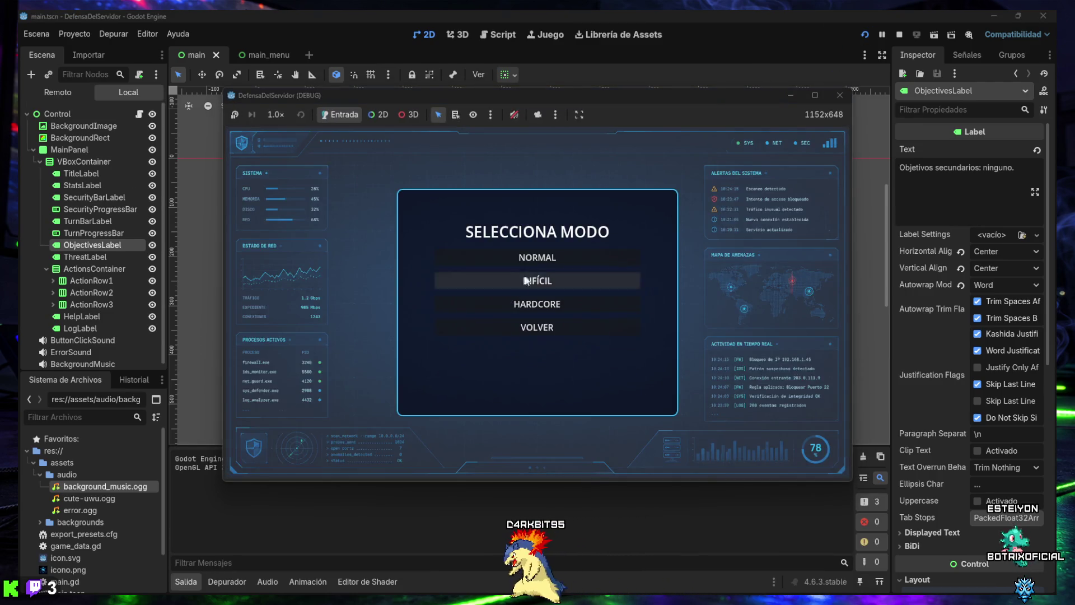
left_click(527, 302)
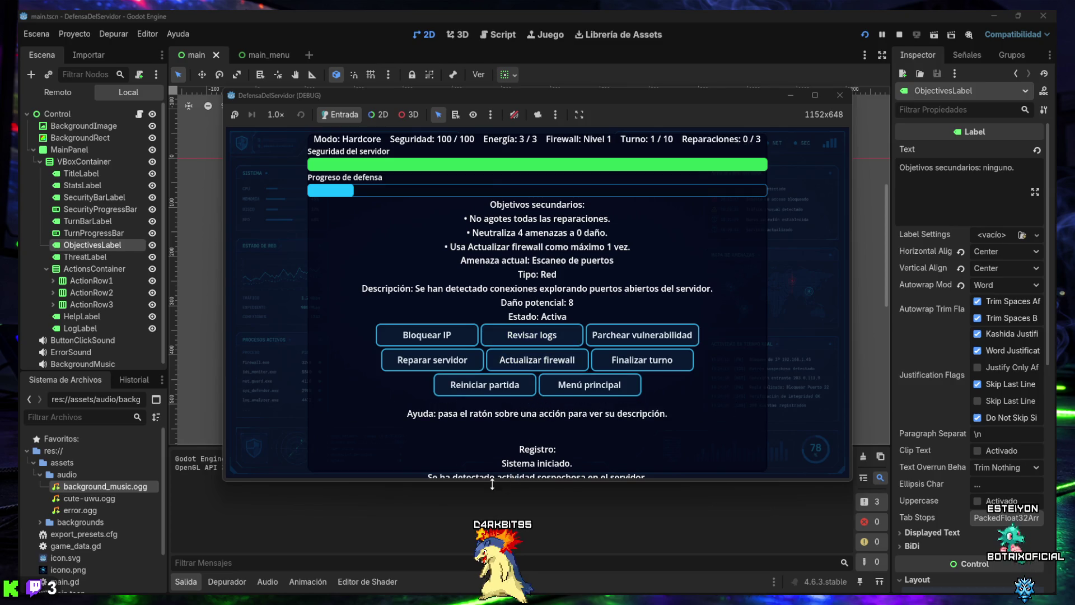
left_click(841, 95)
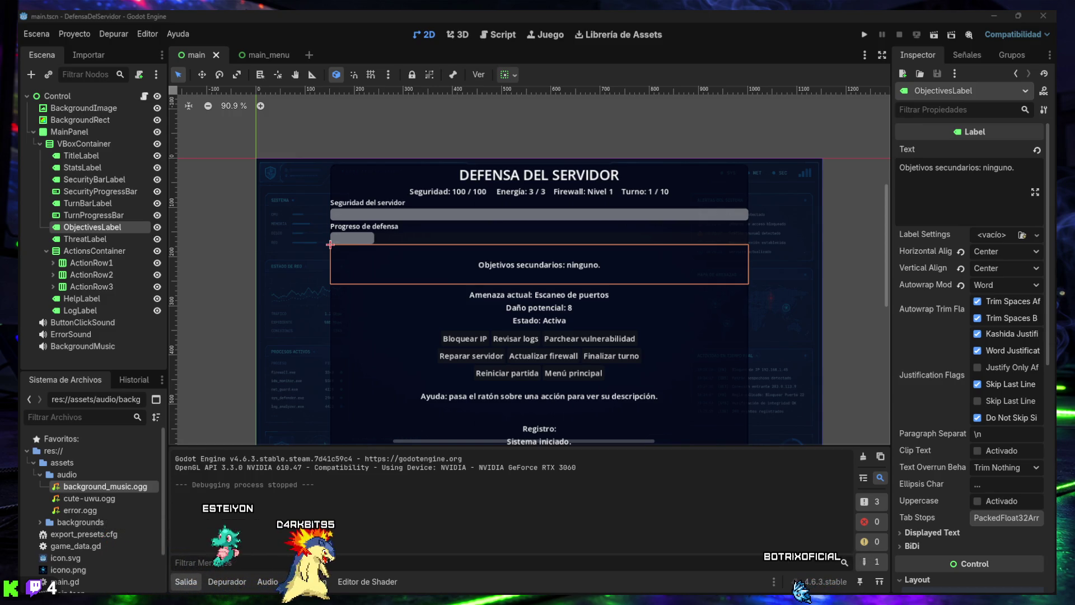
Hide the output with Ctrl+J, zoom the canvas in, and open main.gd in the Script editor
key("ctrl+j")
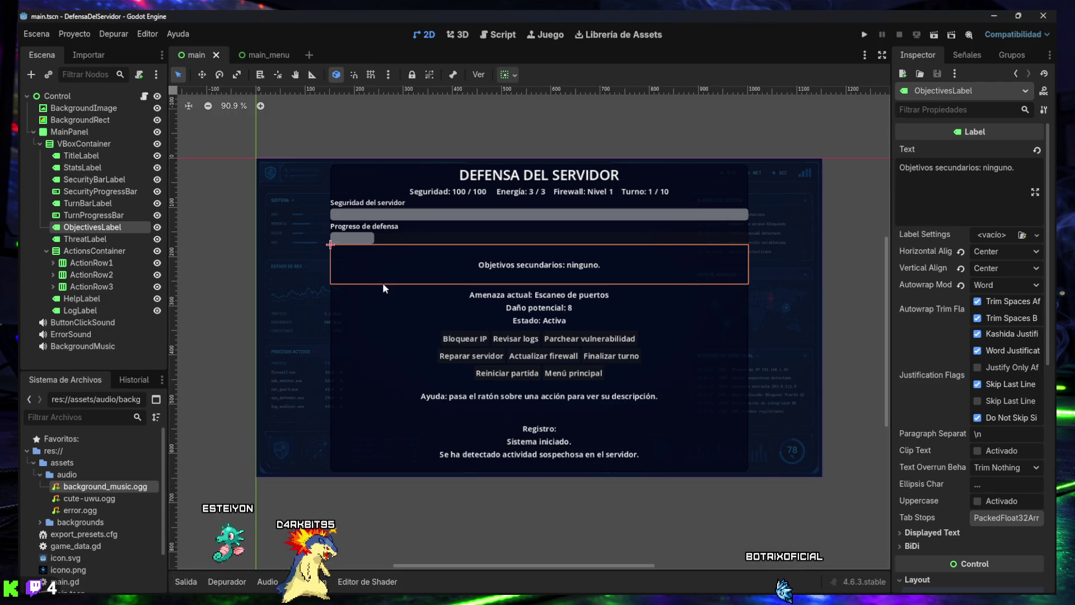
scroll(492, 315, "up", 1)
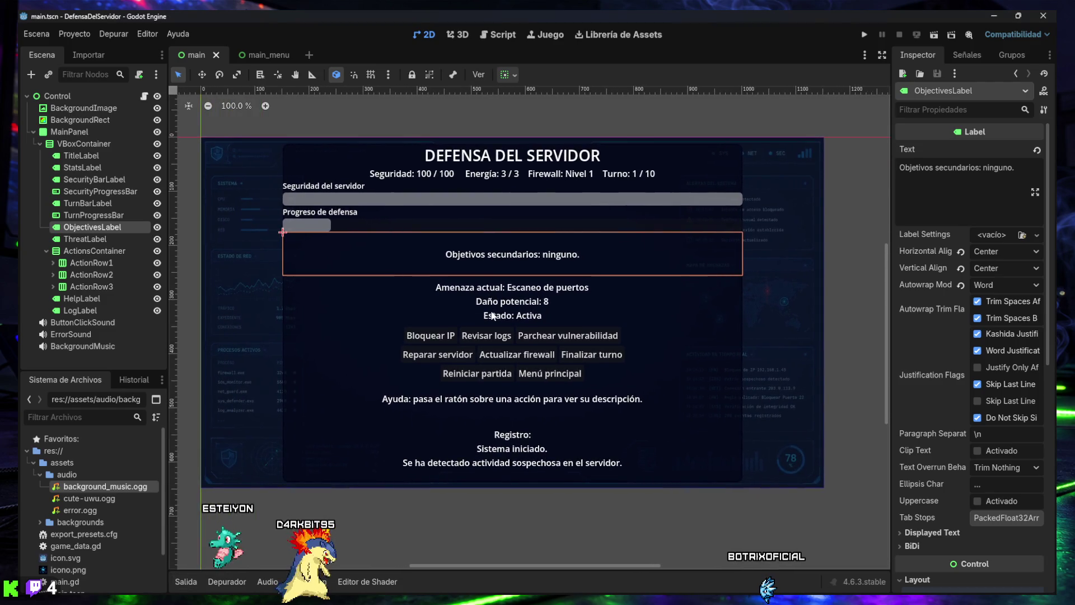
scroll(492, 315, "up", 1)
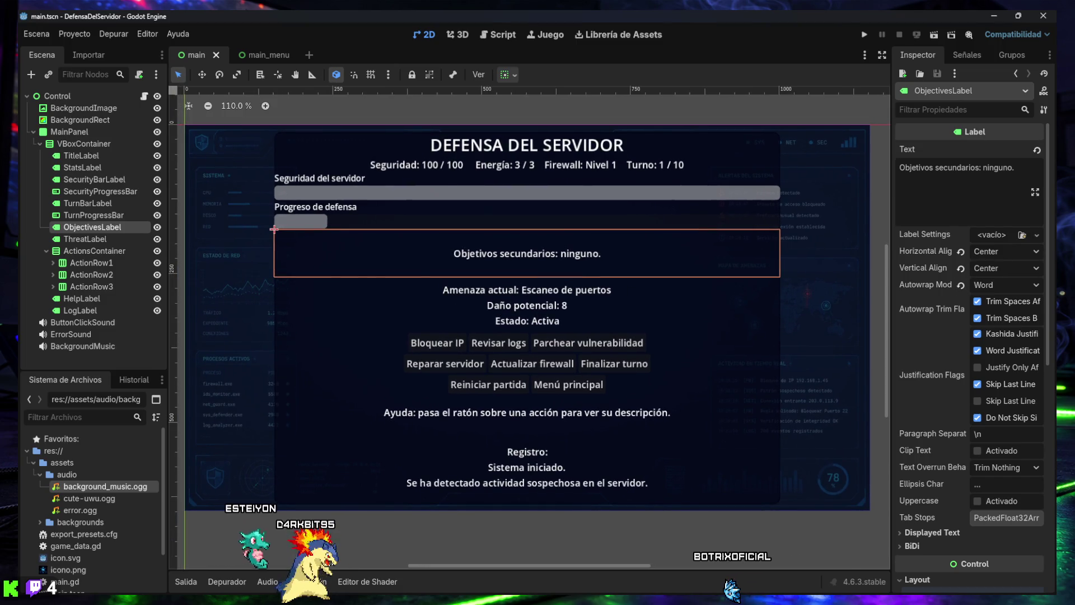
left_click(503, 35)
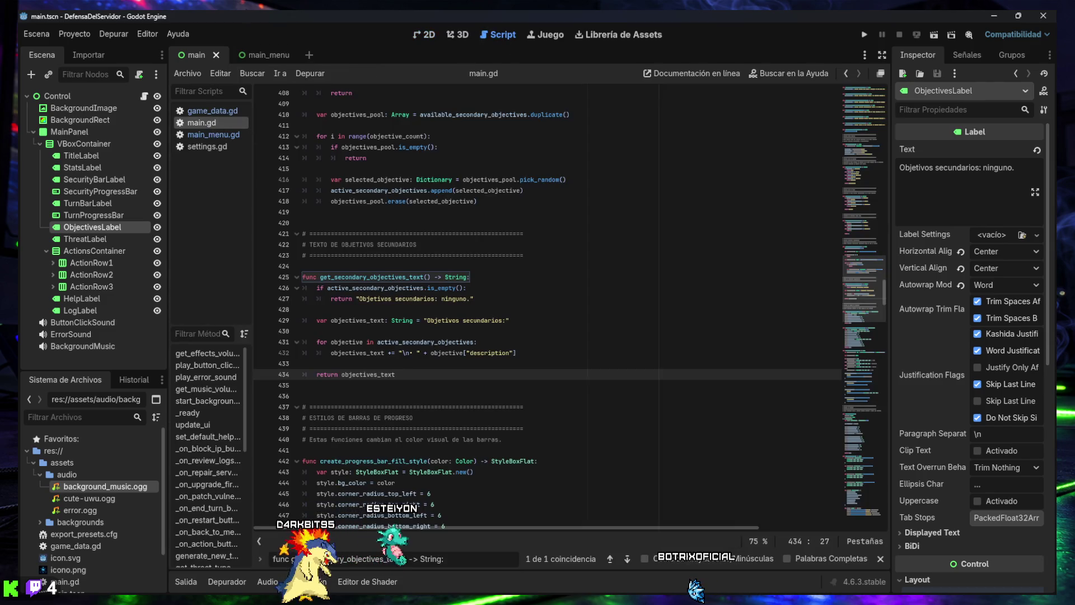
Replace get_secondary_objectives_text (lines 425–434) with the ' | '-joined version and save main.gd
left_click(455, 440)
key("ctrl+f")
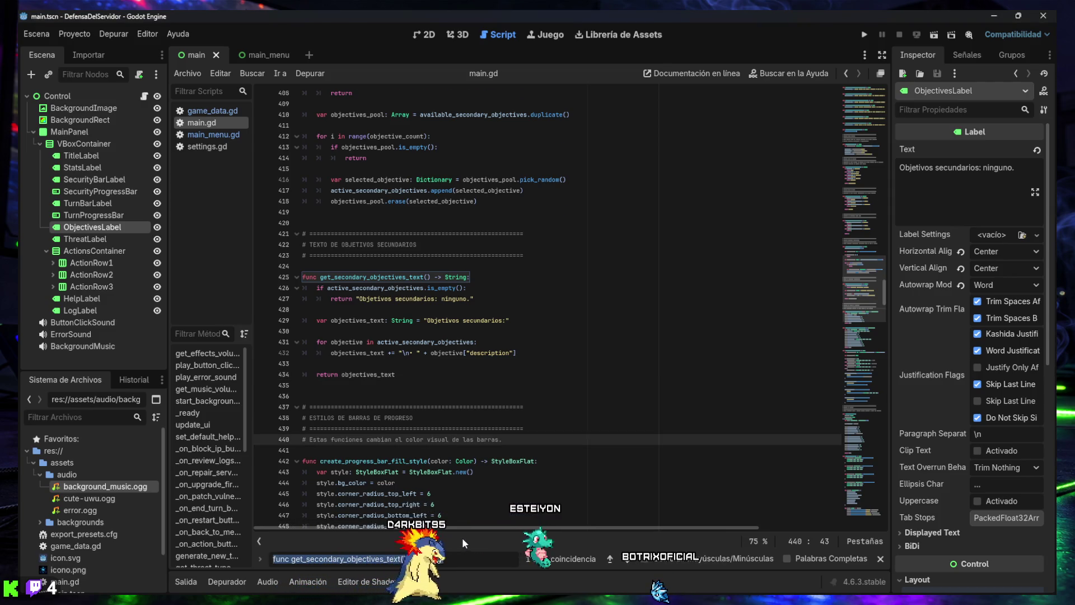
key("Return")
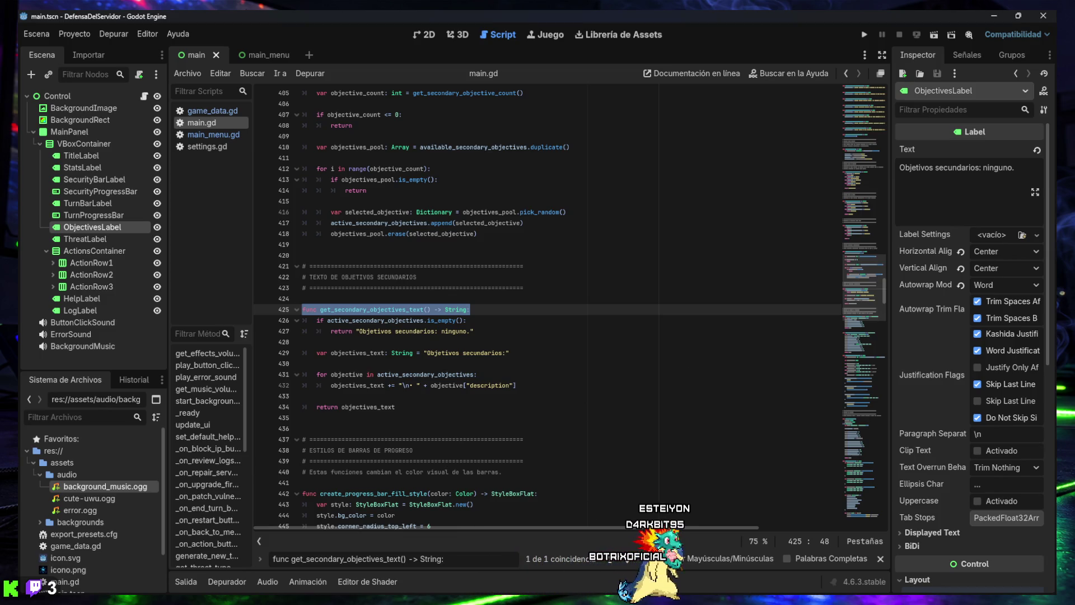
scroll(515, 306, "down", 1)
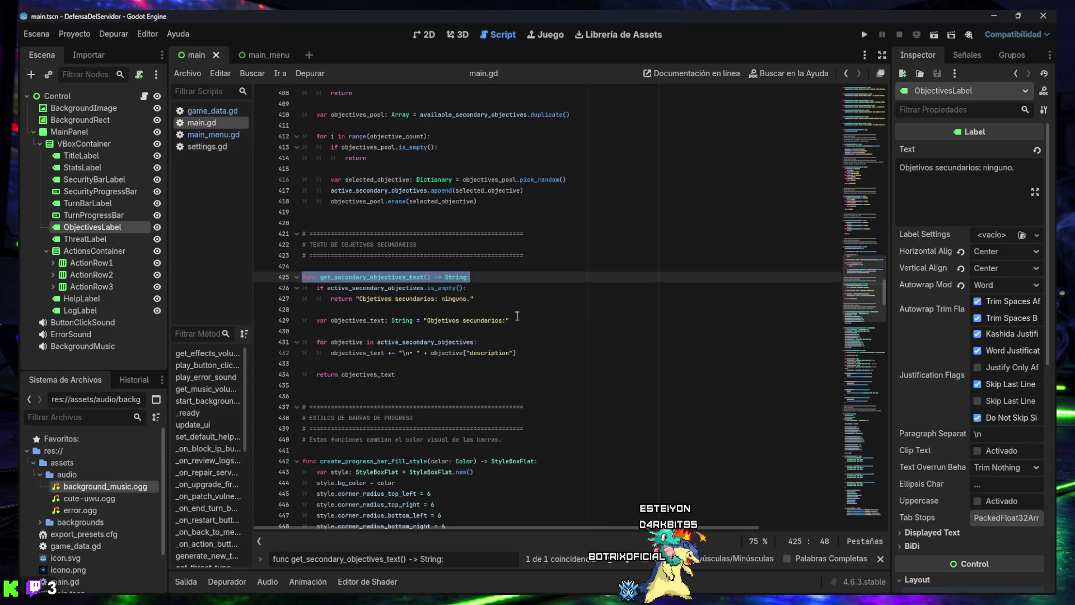
left_click_drag(428, 374, 267, 283)
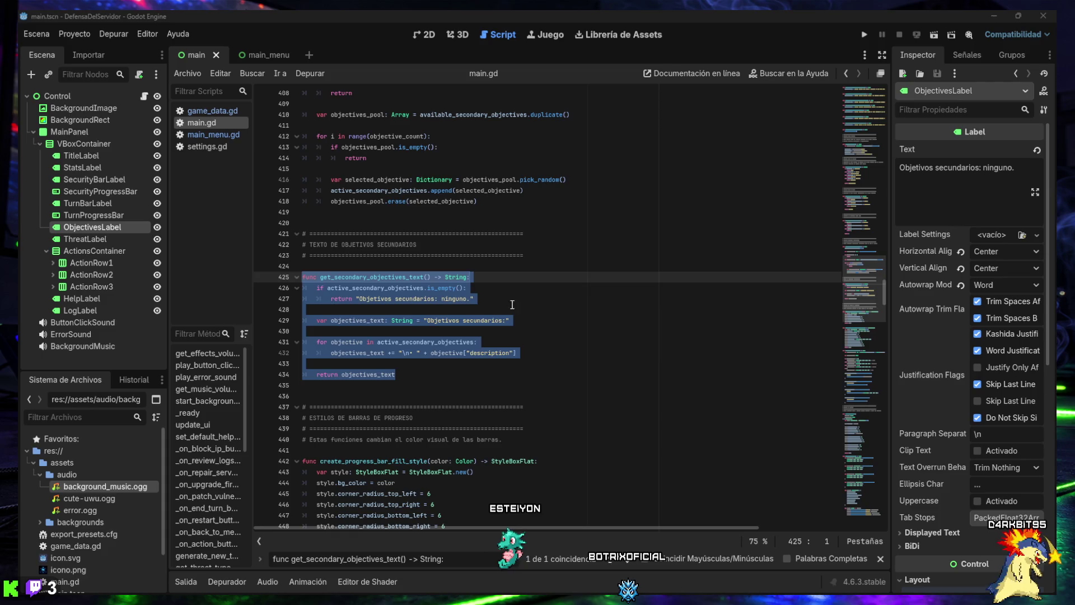
left_click(430, 383)
mouse_move(430, 383)
left_mouse_down()
mouse_move(358, 342)
mouse_move(297, 278)
left_mouse_up()
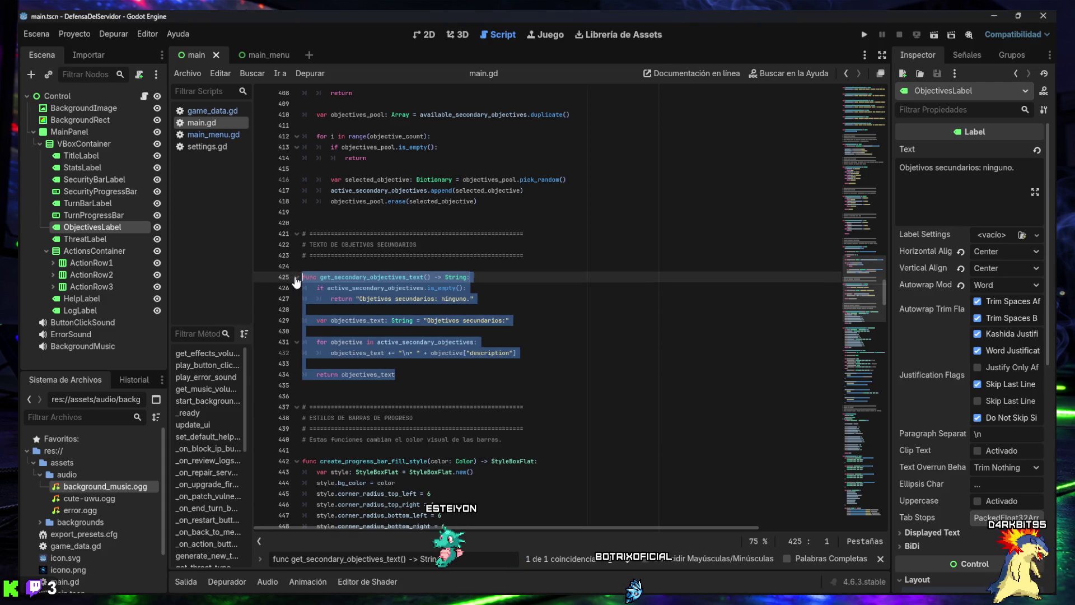
type("func get_secondary_objectives_text() -> String: \tif active_secondary_objectives.is_empty(): \t\treturn \"Objetivos secundarios: ninguno.\"  \tvar objectives_text: String = \"Objetivos secundarios: \"  \tfor i in range(active_secondary_objectives.size()): \t\tvar objective: Dictionary = active_secondary_objectives[i] \t\tobjectives_text += objective[\"description\"]  \t\tif i < active_secondary_objectives.size() - 1: \t\t\tobjectives_text += \" | \"  \treturn objectives_text")
key("ctrl+s")
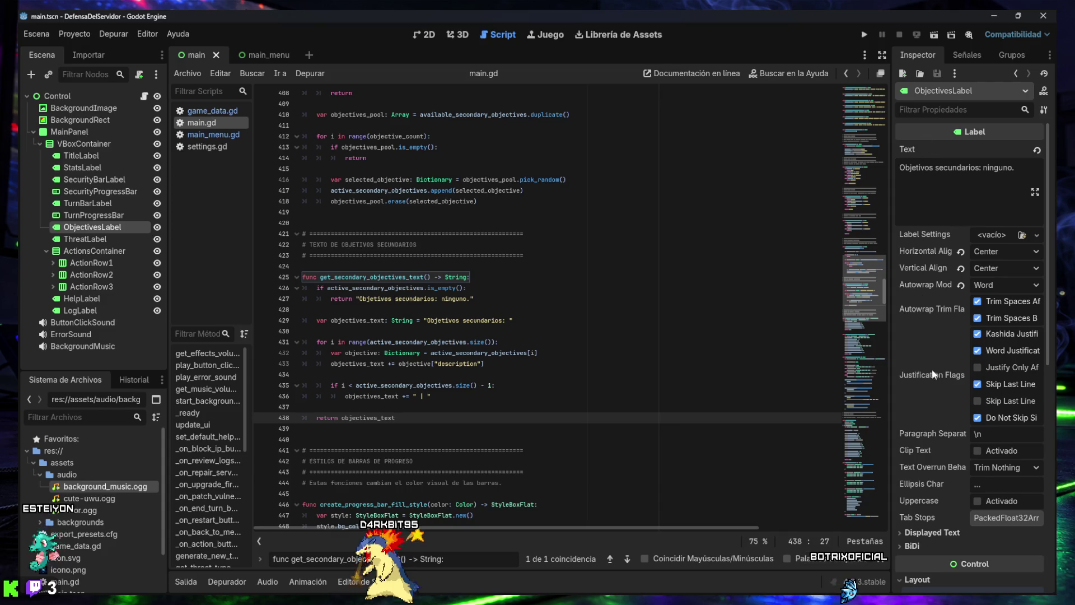
Set ObjectivesLabel's Custom Minimum Size y to 40 px, then to 50 px
scroll(925, 484, "down", 3)
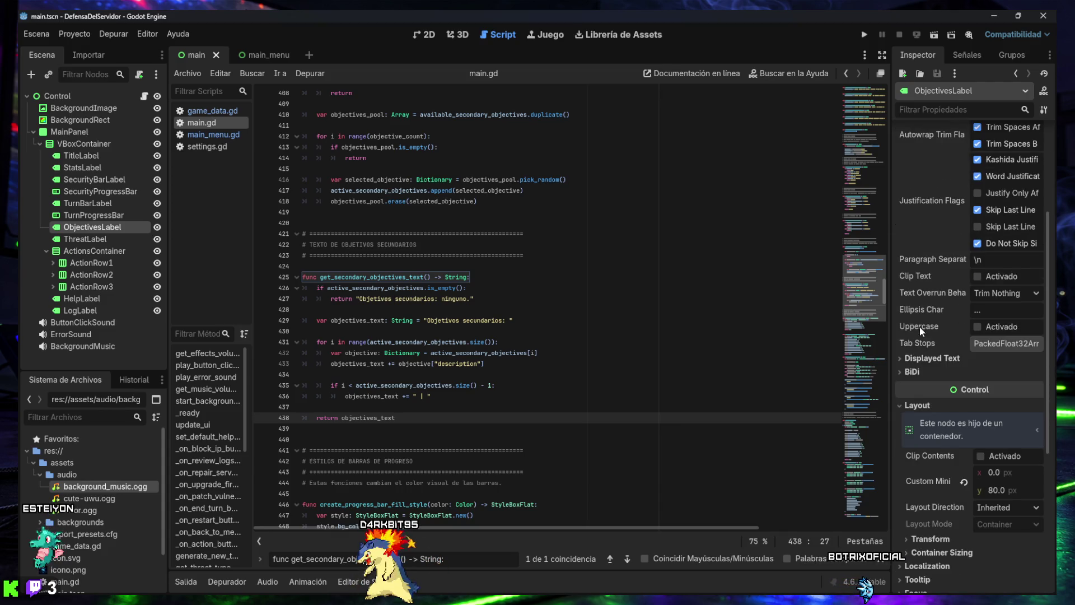
left_click(924, 406)
left_click(922, 405)
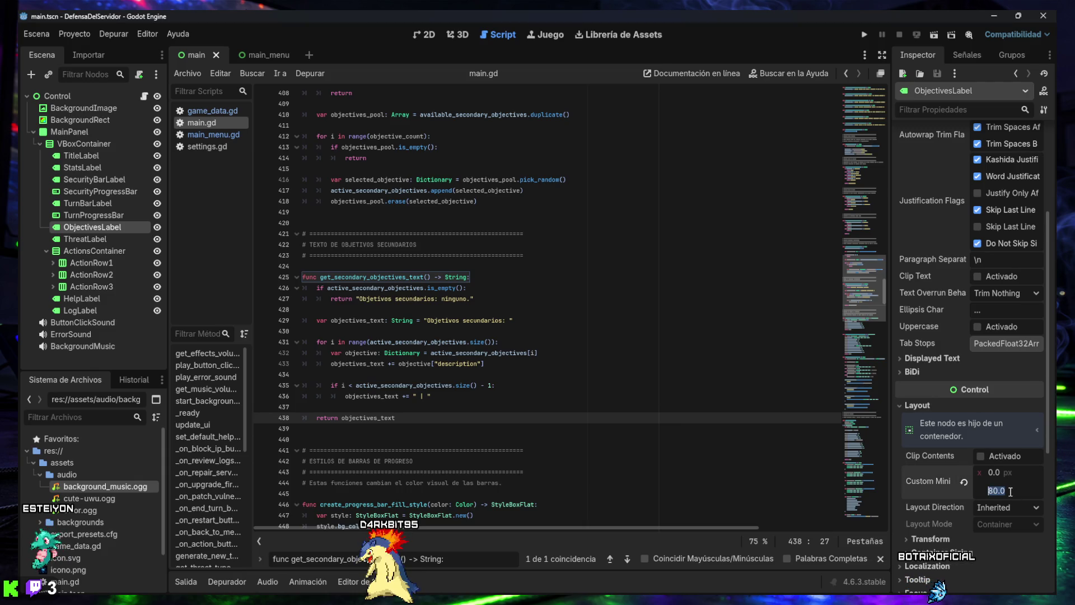
left_click(424, 35)
left_click(995, 489)
type("40")
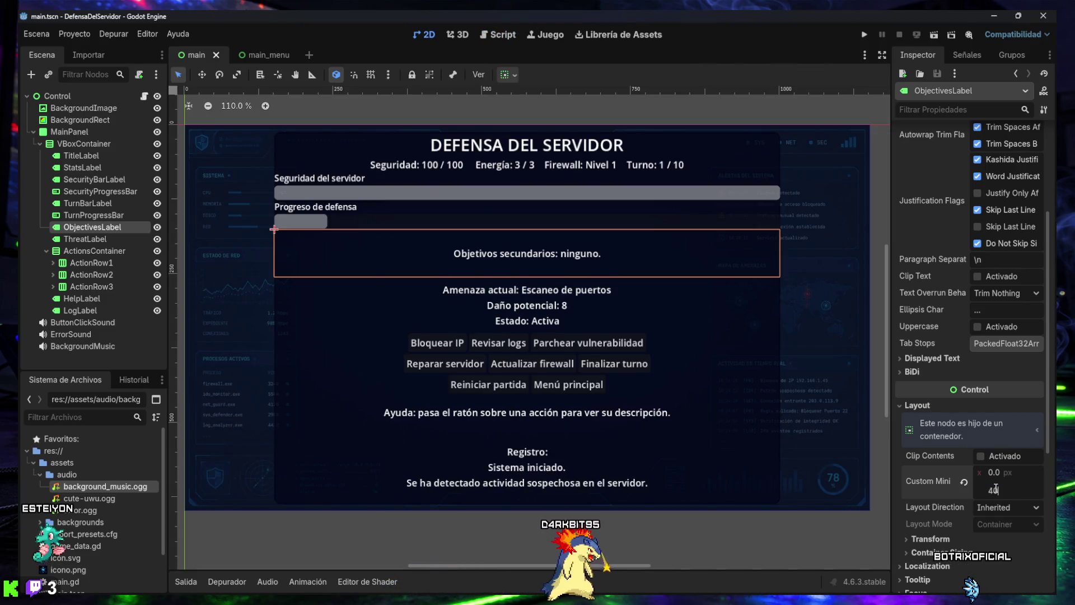
key("Return")
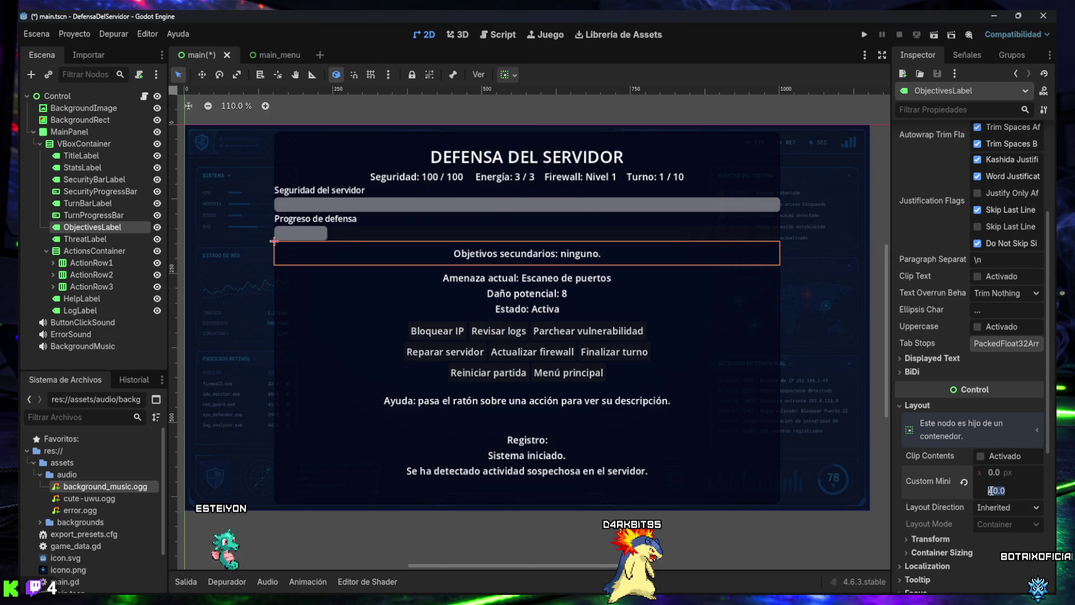
type("50")
key("Return")
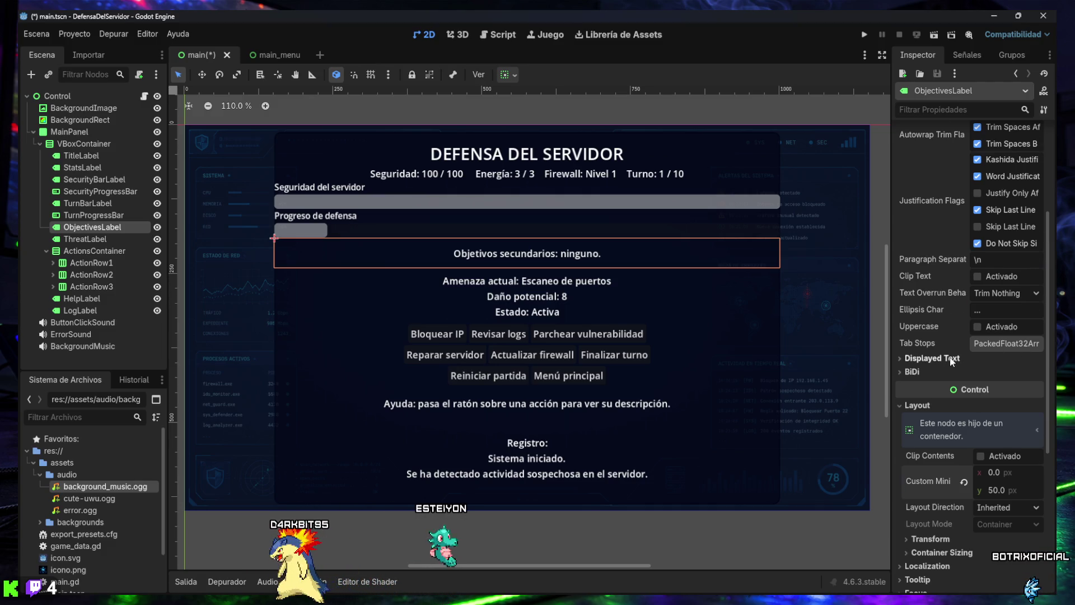
Keep ObjectivesLabel's autowrap on Word, switch off Word Justification, then deselect the label
scroll(955, 351, "up", 3)
left_click(999, 284)
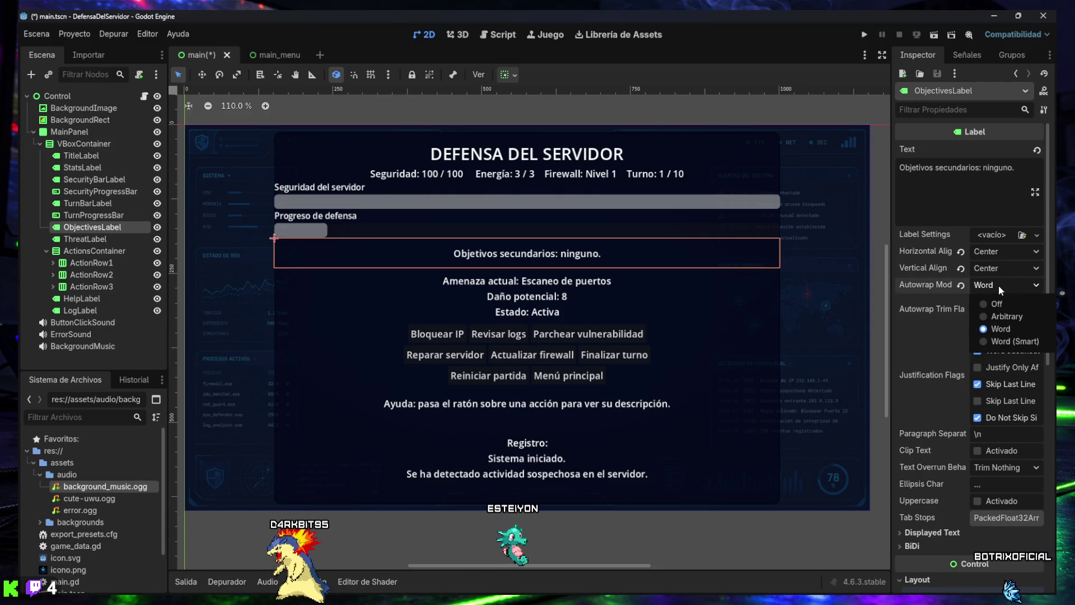
left_click(1000, 328)
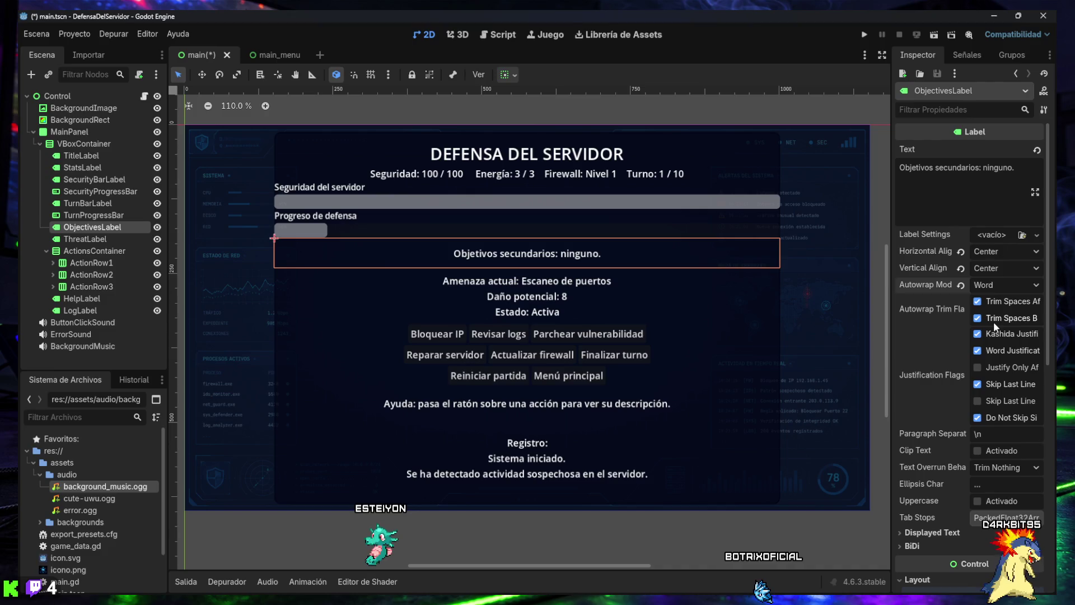
left_click_drag(890, 355, 692, 351)
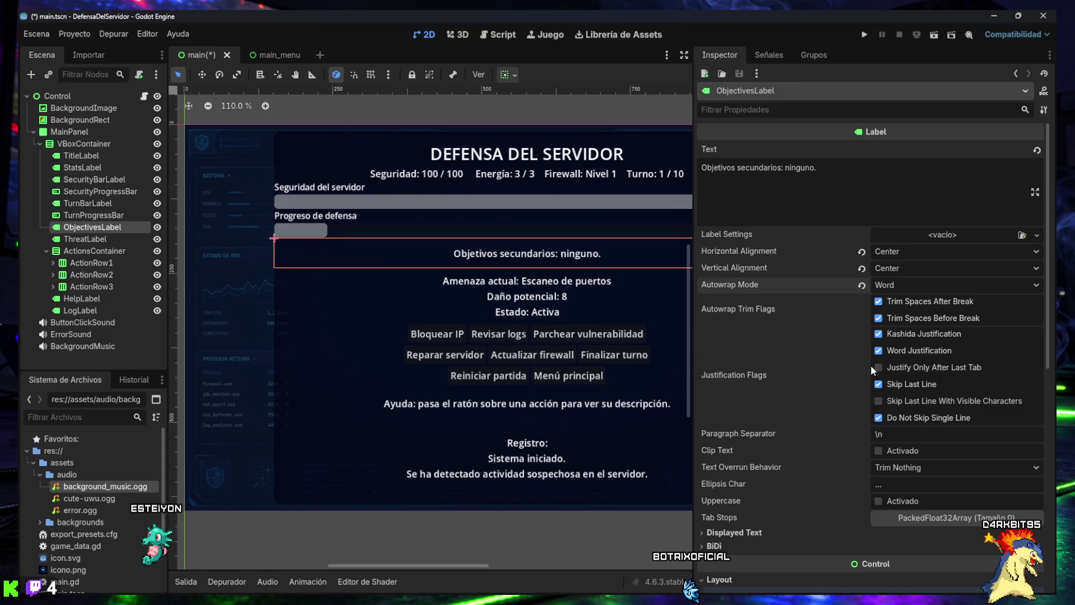
left_click(879, 351)
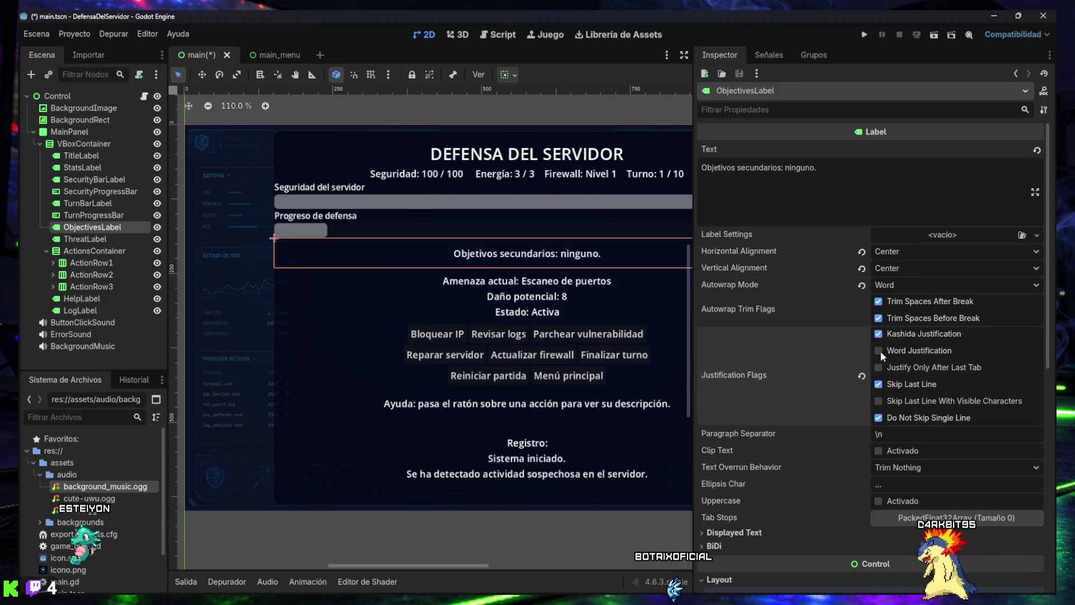
left_click_drag(695, 343, 876, 337)
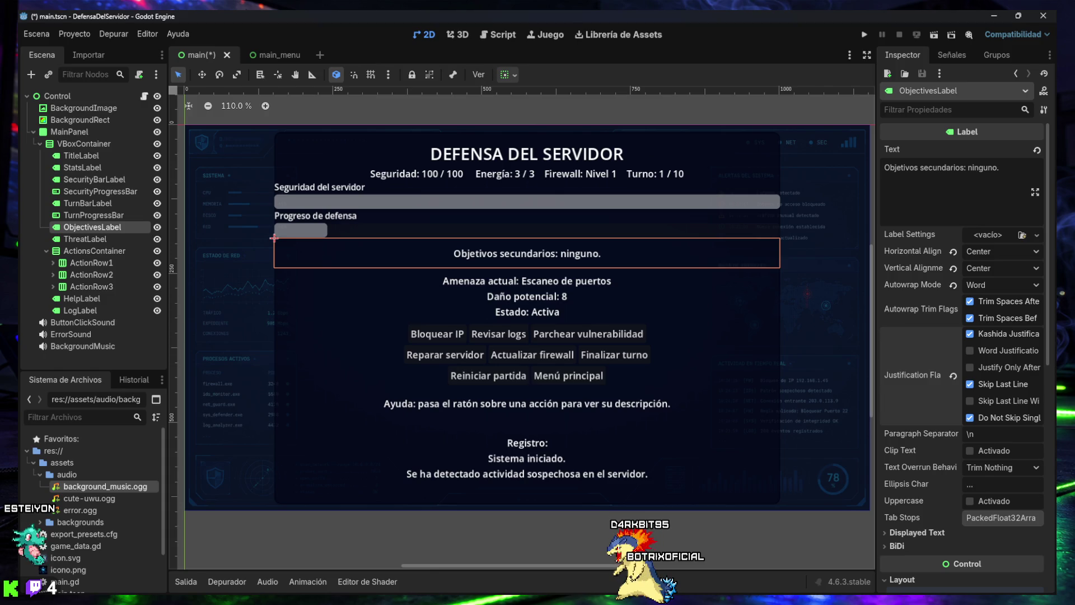
left_click(243, 532)
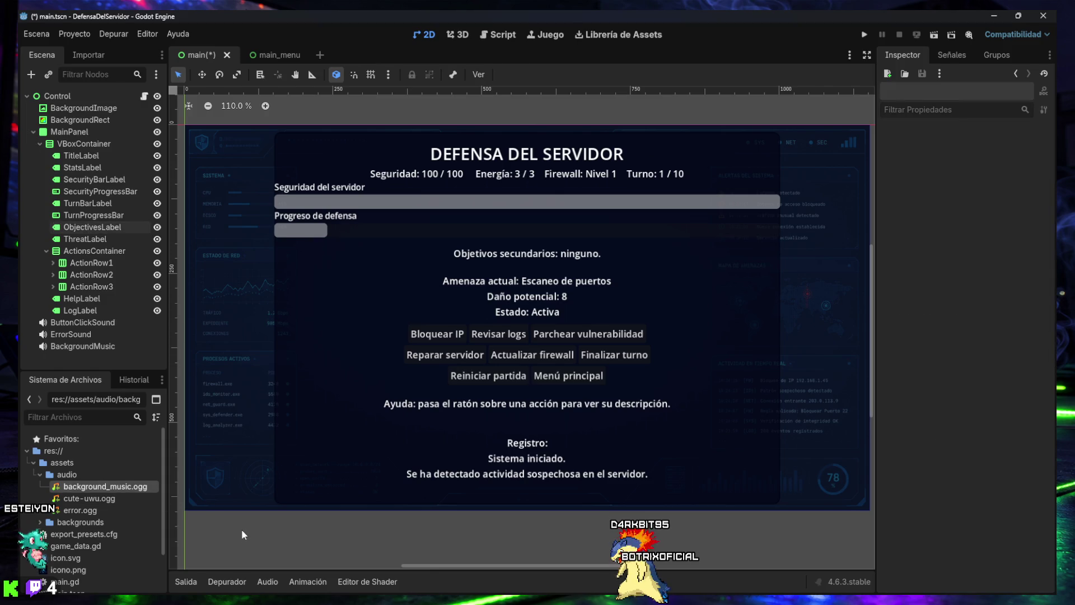
Save the scene and test a JUGAR > HARDCORE run showing the ' | ' objectives, then stop it
key("ctrl+s")
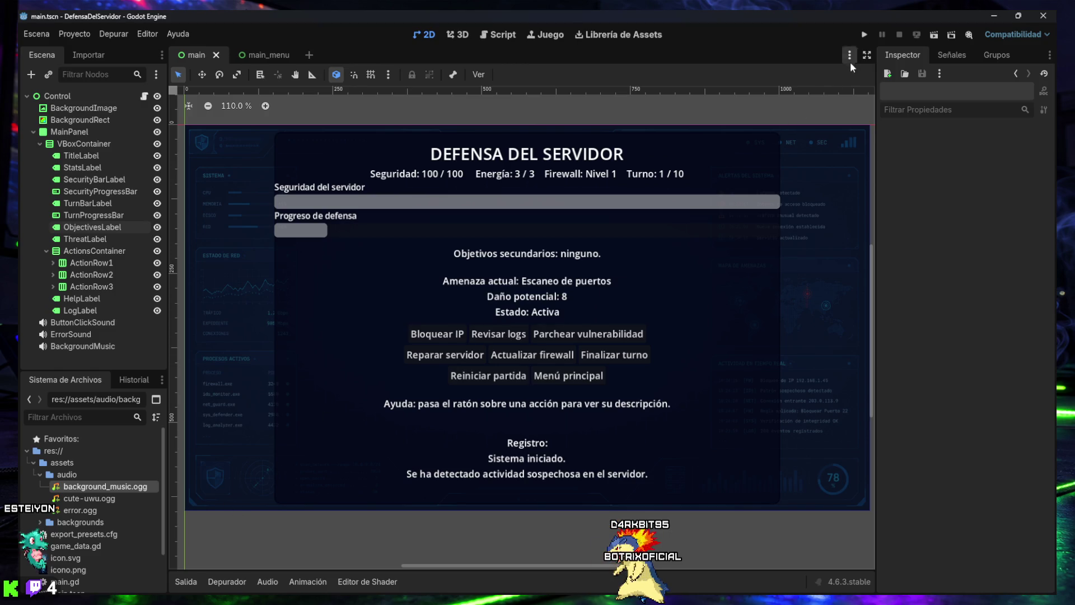
left_click(865, 35)
left_click(544, 293)
left_click(541, 305)
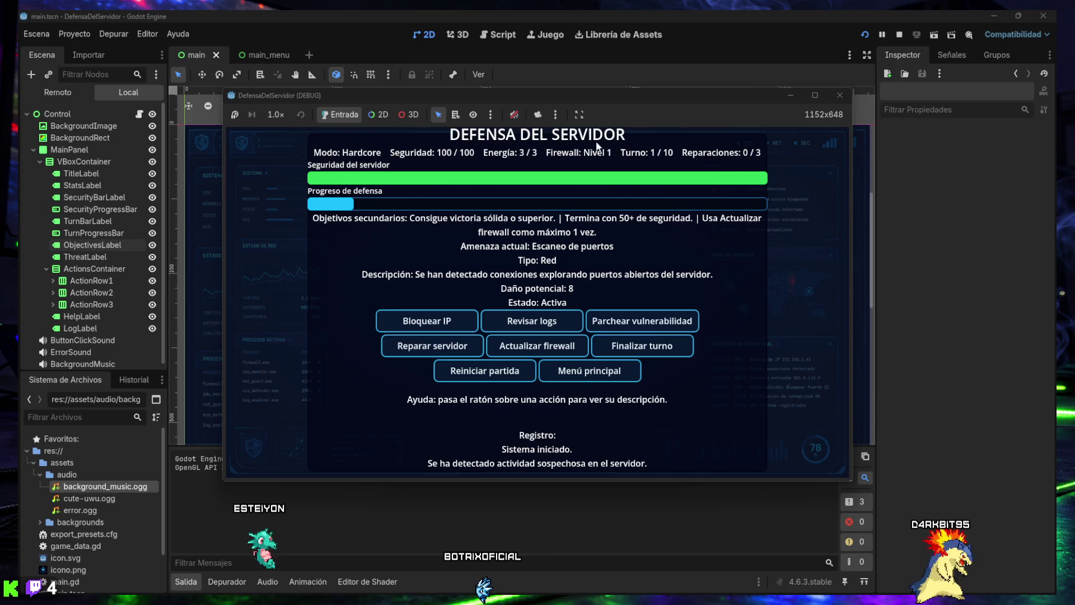
left_click(837, 97)
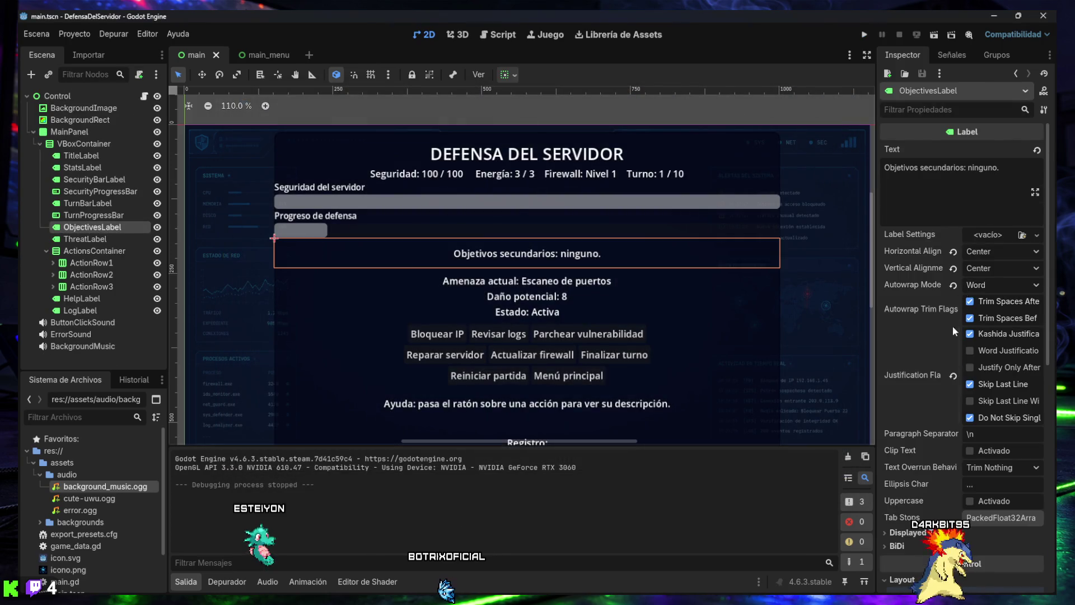
Set ObjectivesLabel's Custom Minimum Size y back to 40 px
scroll(952, 326, "down", 3)
left_click(995, 492)
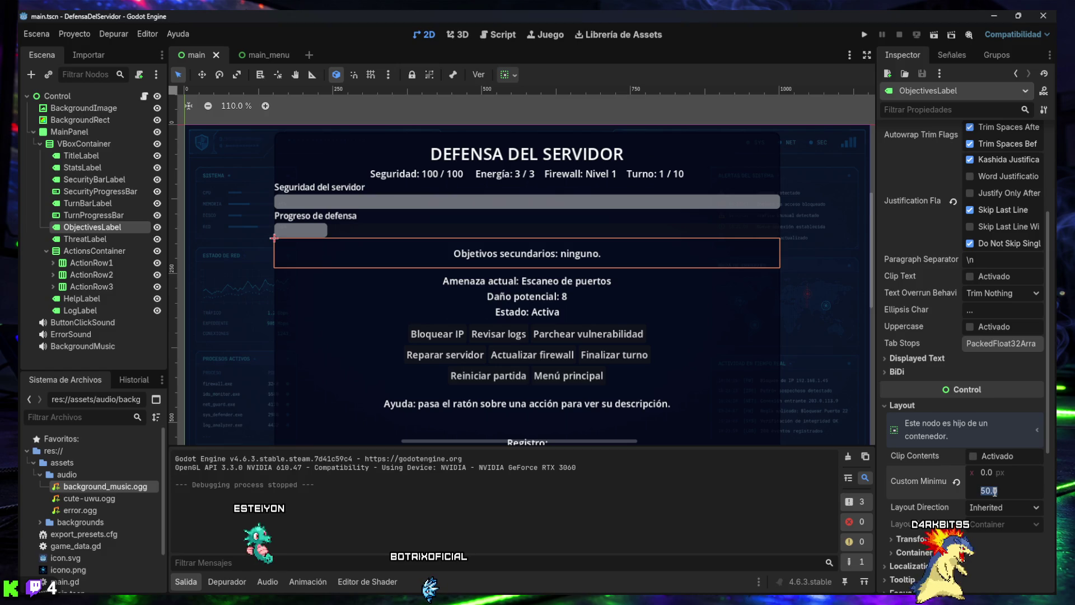
type("40")
key("Return")
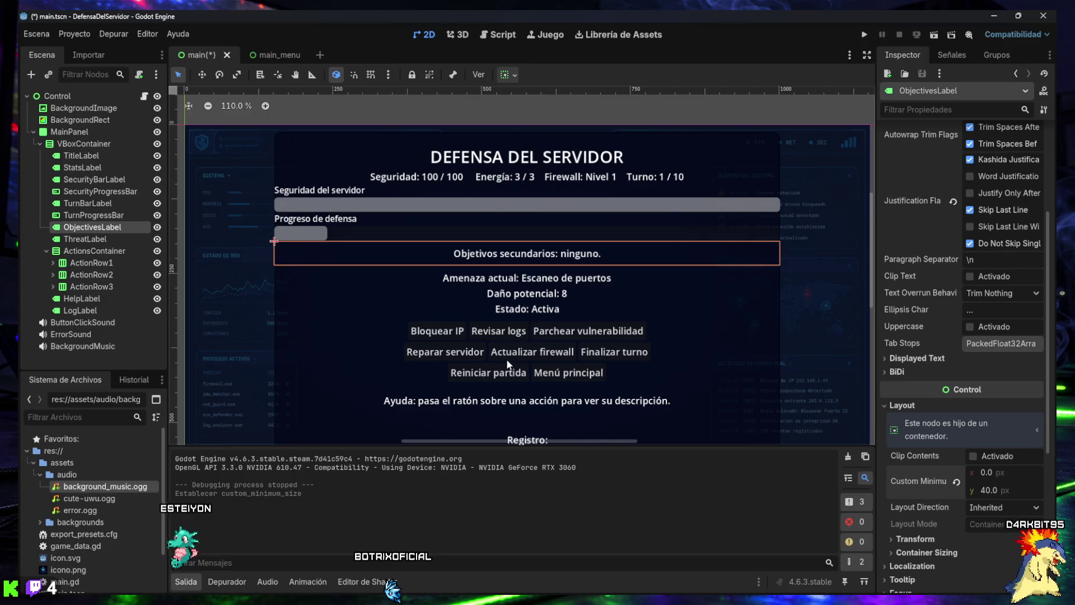
Save and run the game with F5, starting a JUGAR > HARDCORE game
key("F5")
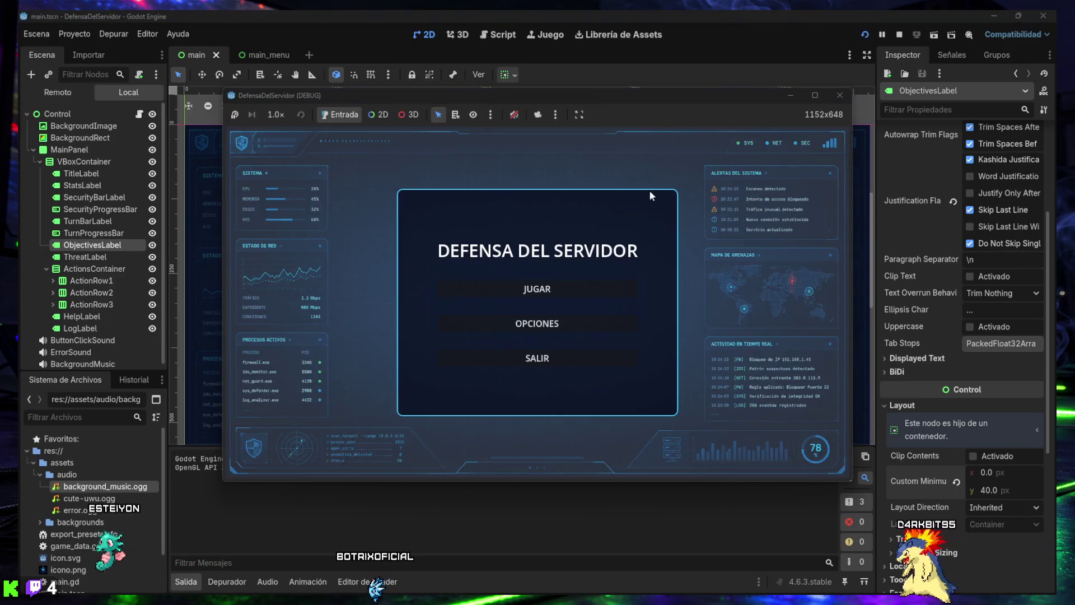
left_click(547, 293)
left_click(549, 307)
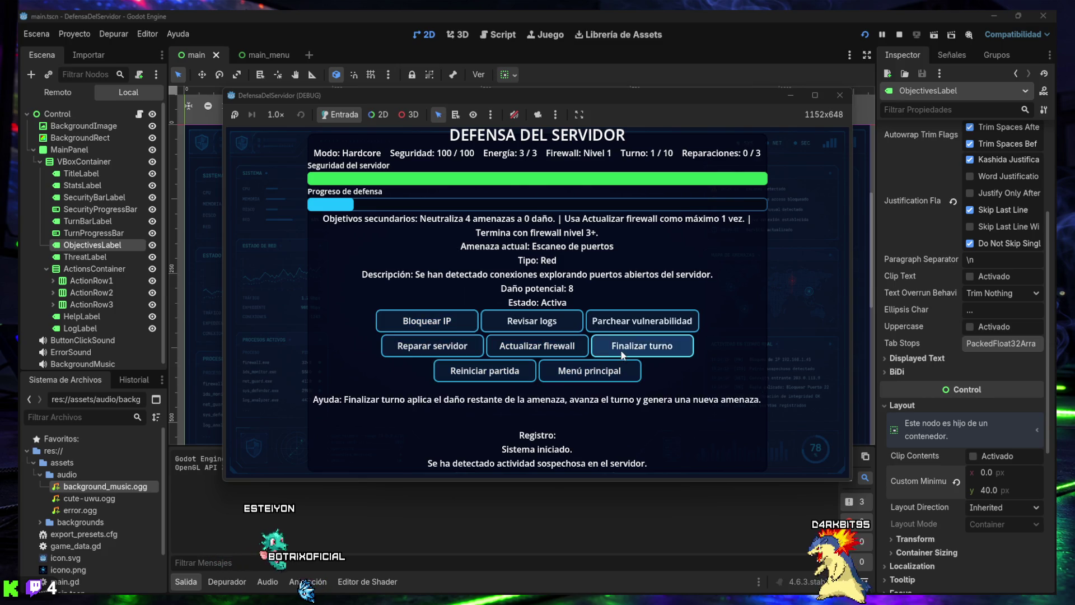
Play the early Hardcore turns, blocking the suspicious IP before each Finalizar turno
left_click(642, 345)
left_click(642, 346)
left_click(642, 345)
left_click(642, 345)
left_click(439, 330)
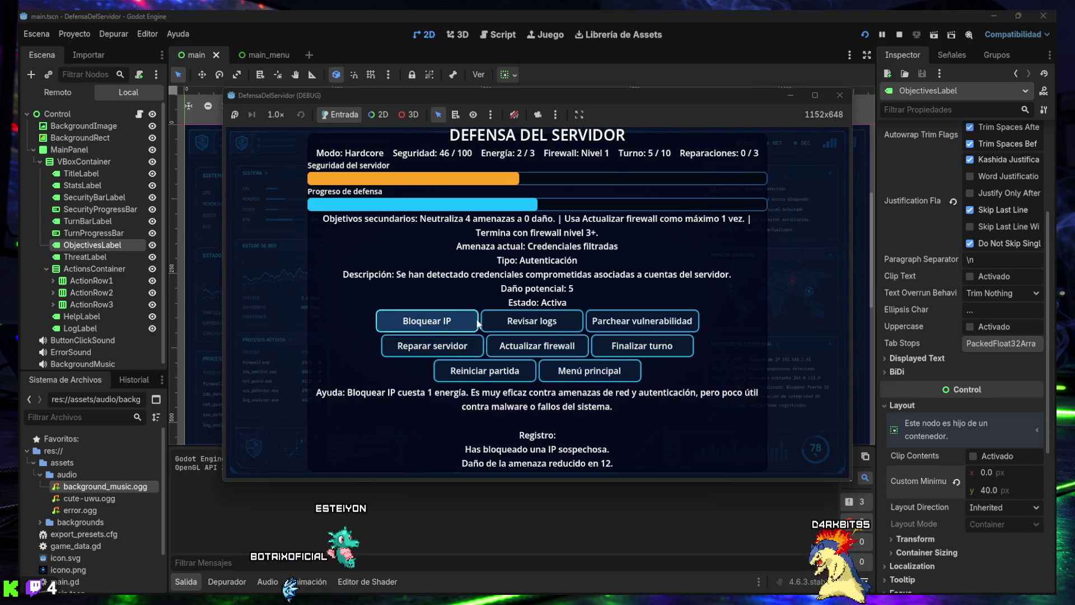
left_click(630, 344)
left_click(437, 322)
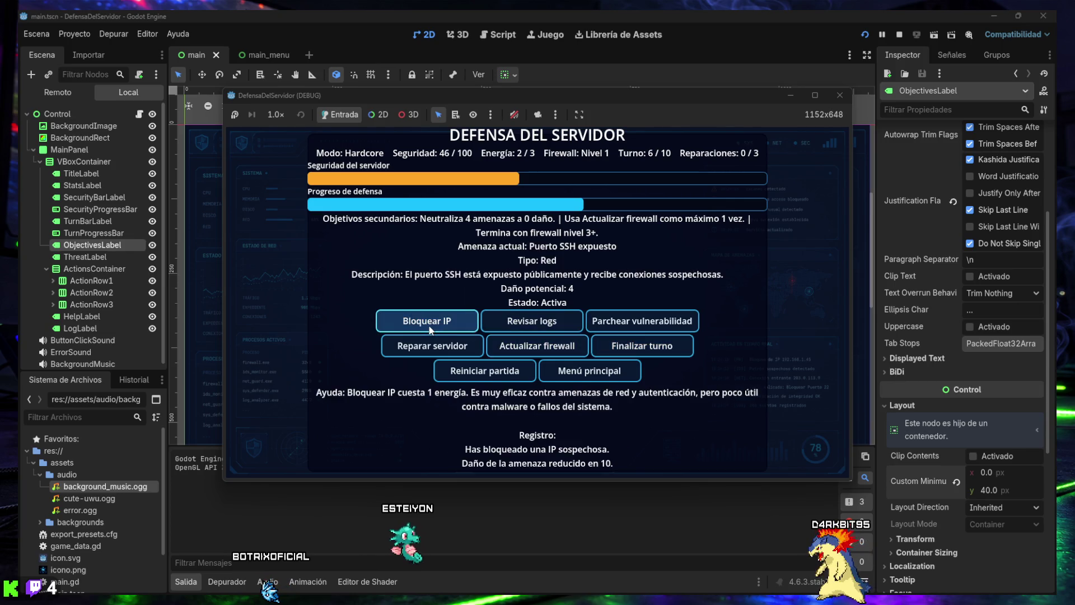
left_click(638, 345)
left_click(437, 322)
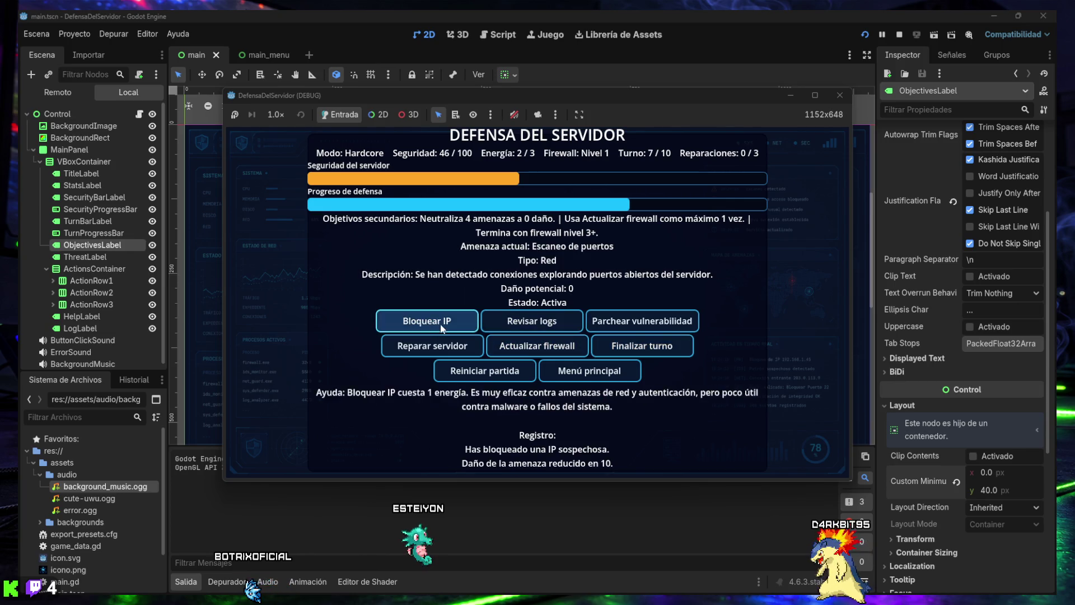
left_click(639, 346)
Mix Revisar logs and Bloquear IP through turn 10 to VICTORIA AJUSTADA, then stop the game
left_click(510, 324)
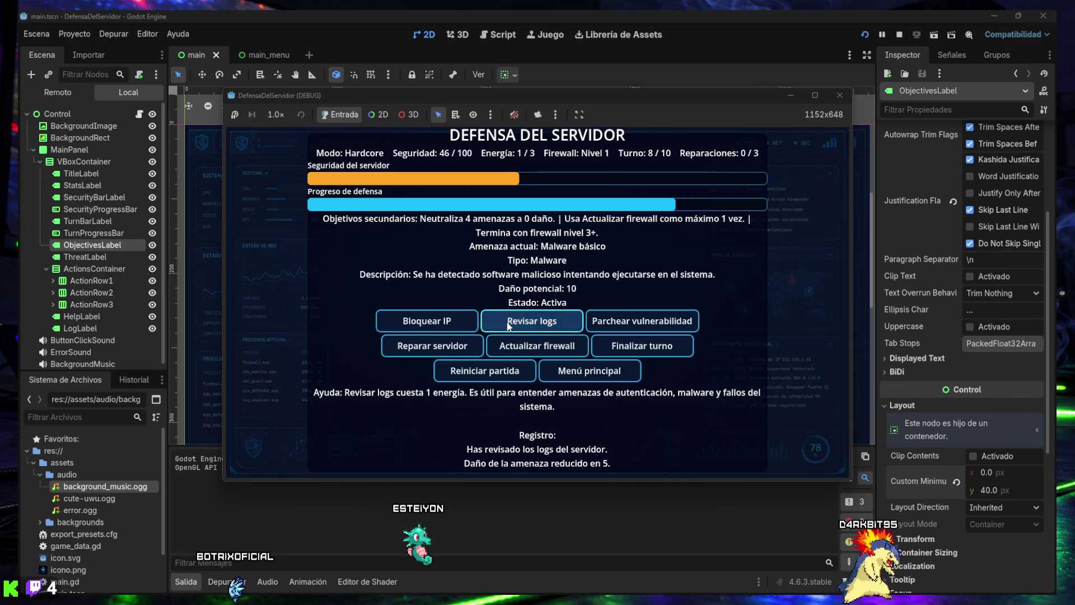
left_click(644, 346)
left_click(440, 328)
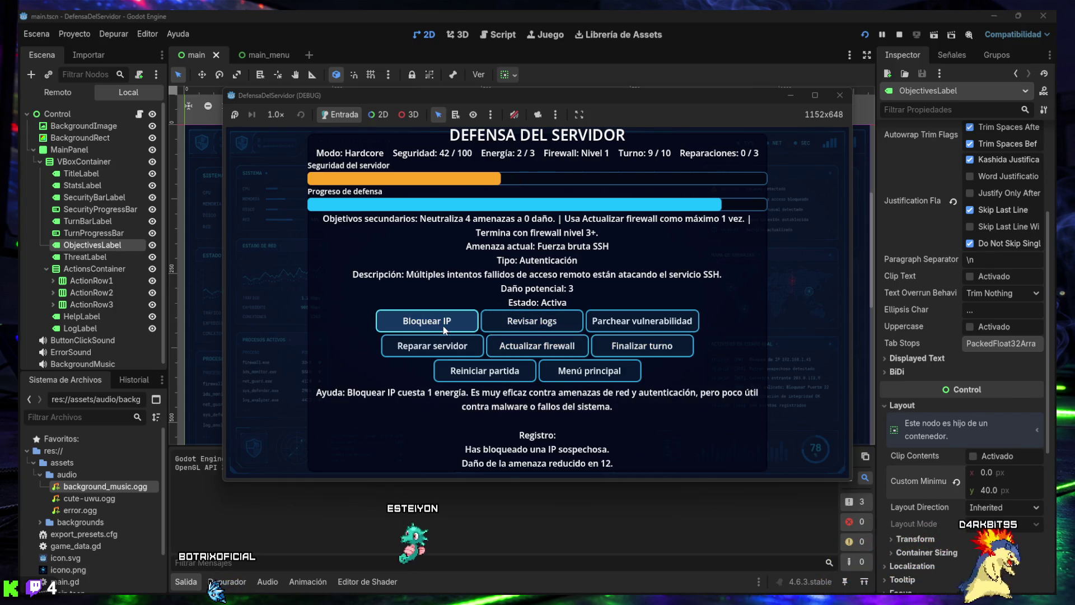
left_click(532, 322)
left_click(653, 345)
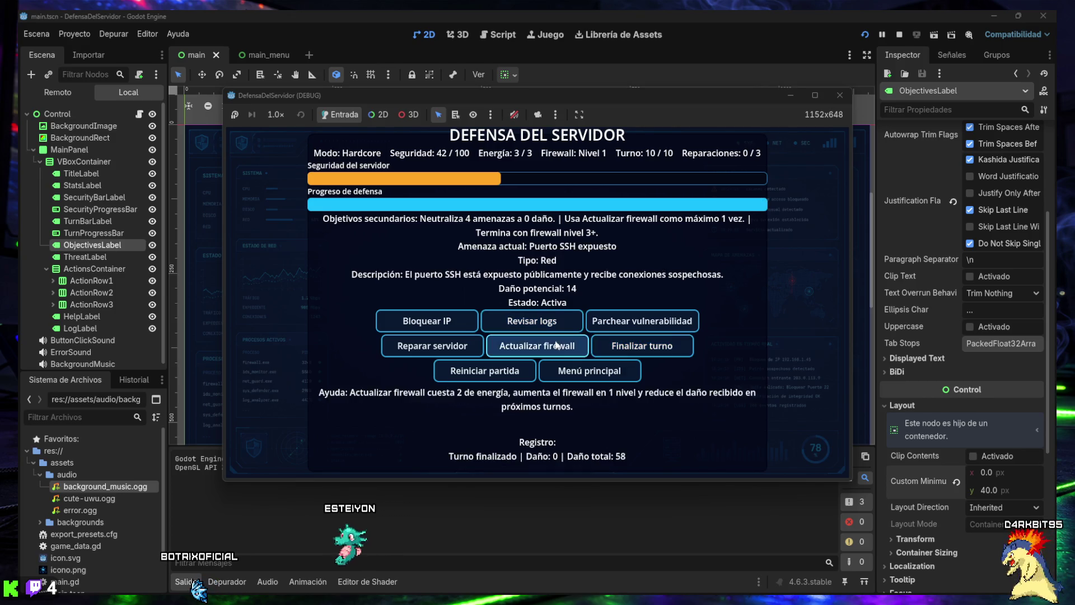
left_click(498, 324)
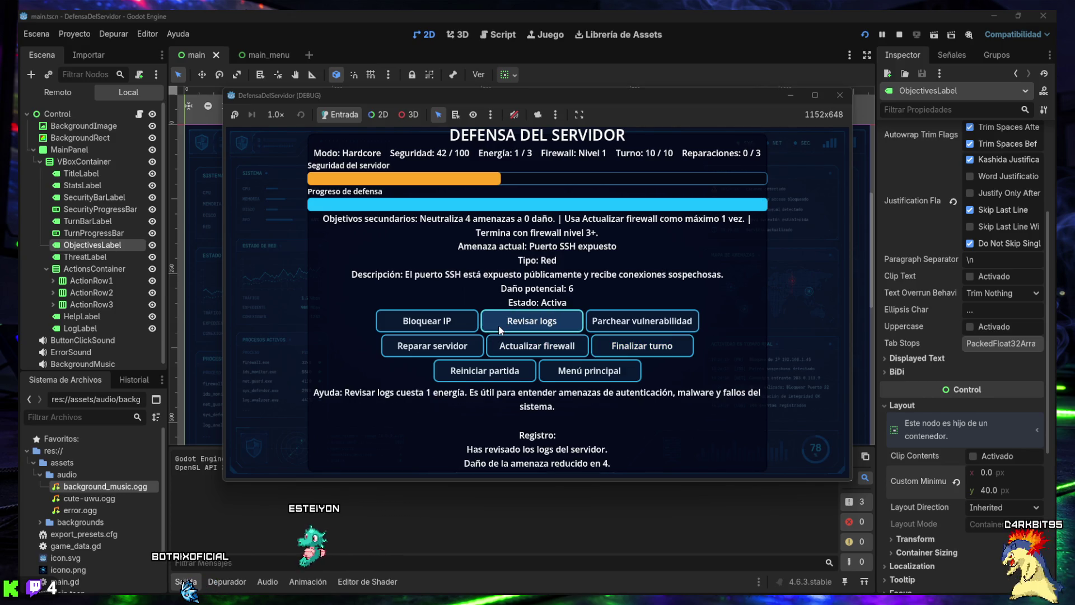
left_click(637, 347)
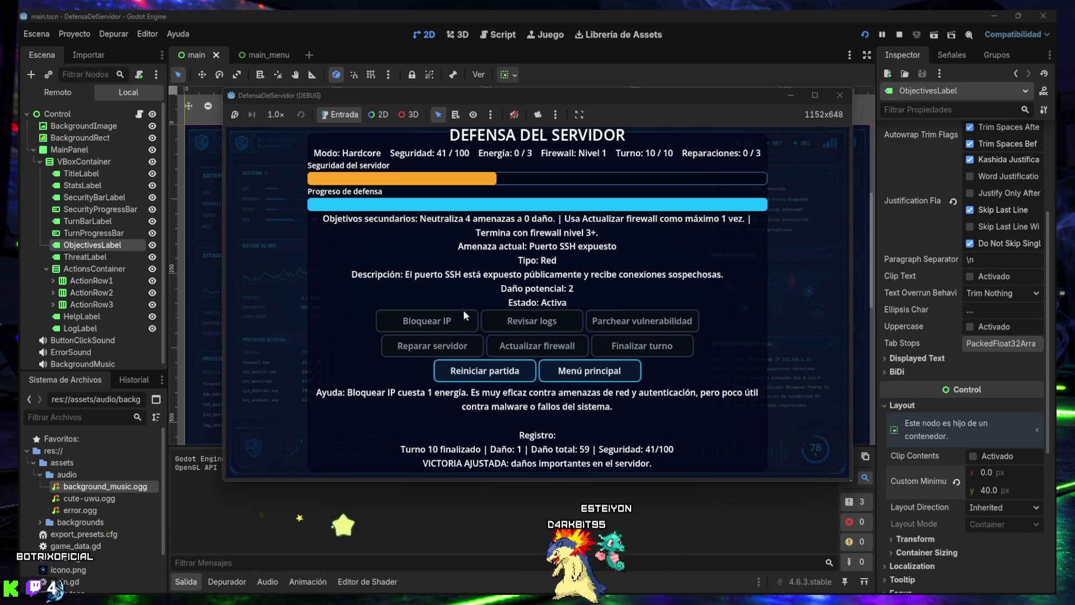
left_click(838, 96)
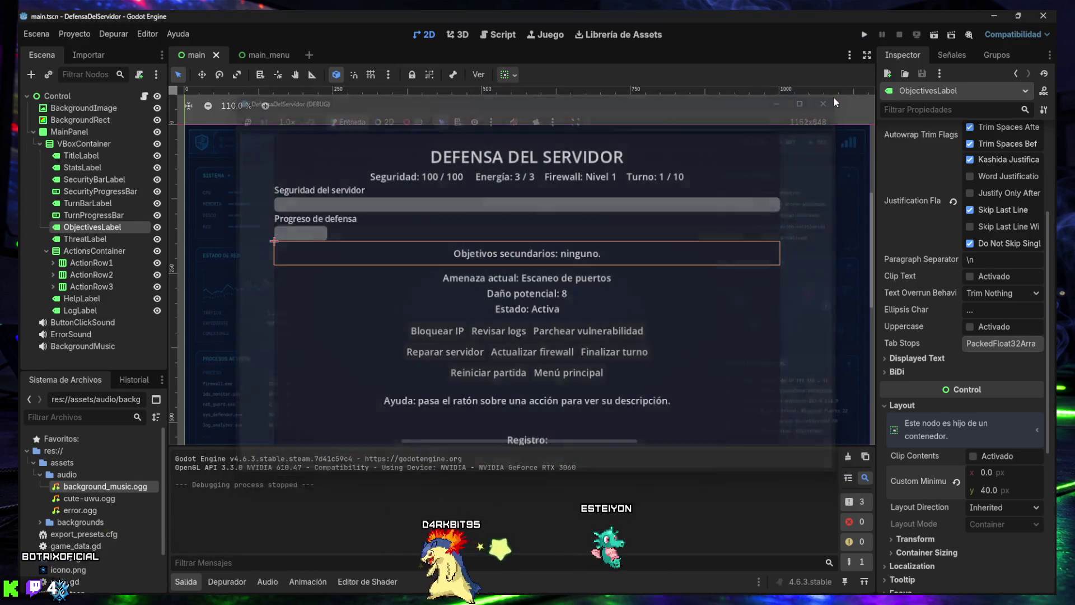
Select LogLabel and set its Custom Minimum Size y to 100 px
scroll(507, 246, "down", 2)
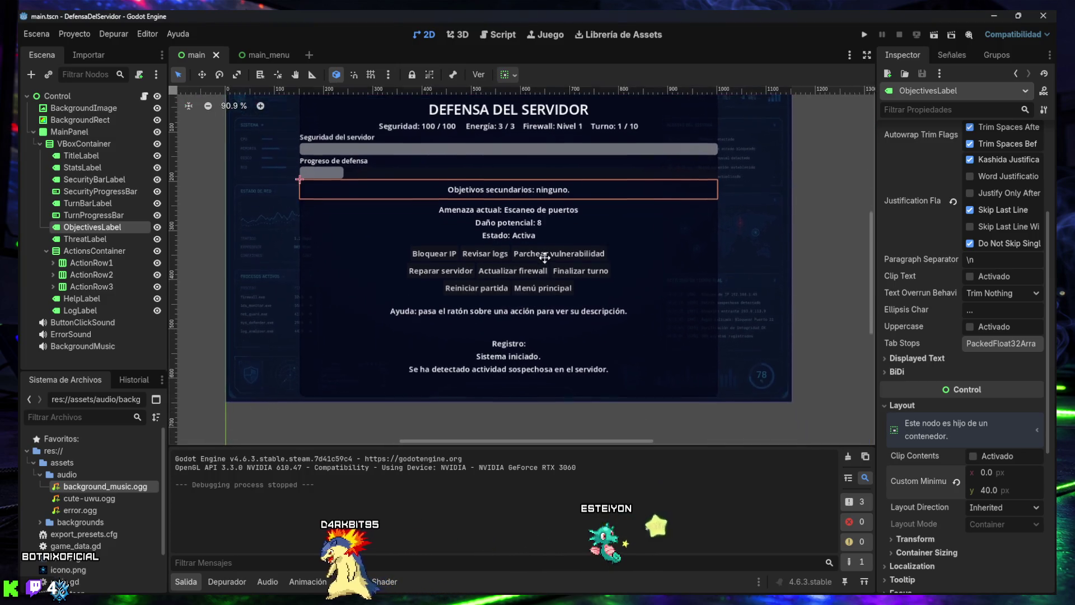
left_click(509, 352)
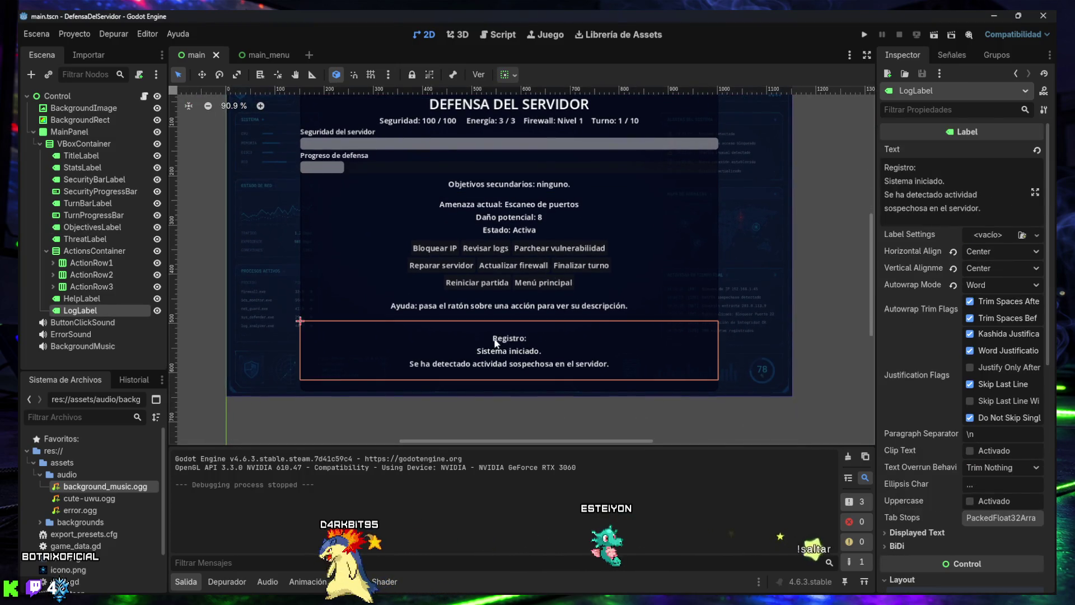
scroll(942, 328, "down", 2)
scroll(942, 329, "down", 3)
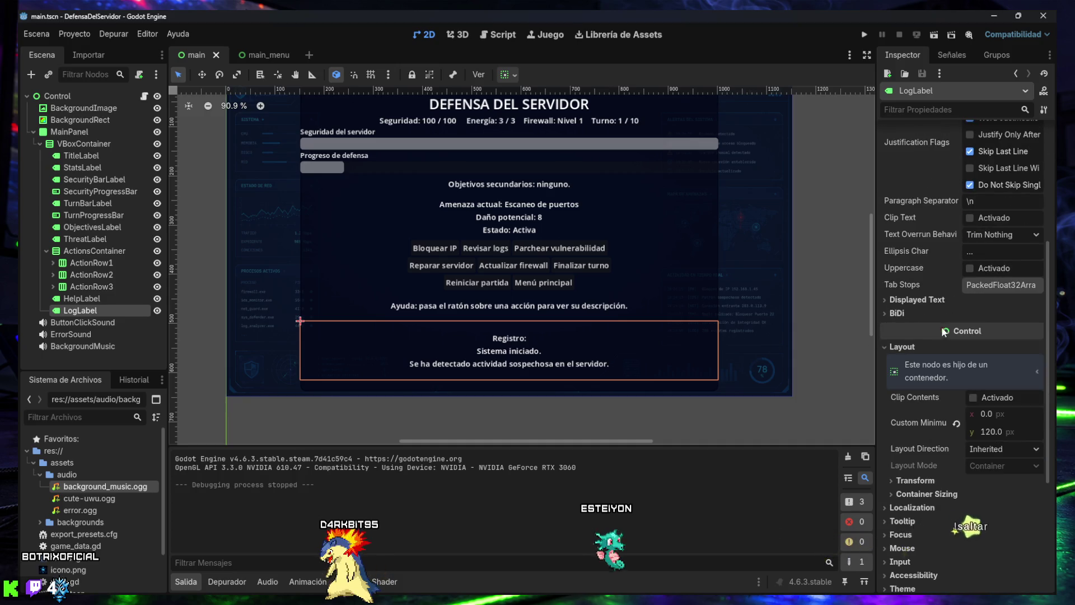
left_click(989, 432)
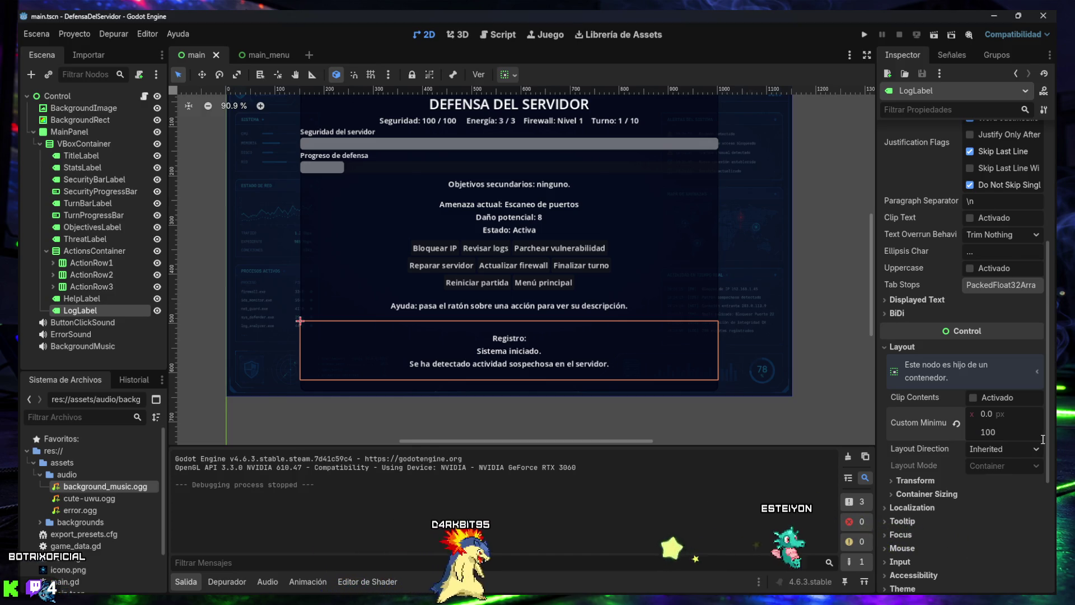
key("Return")
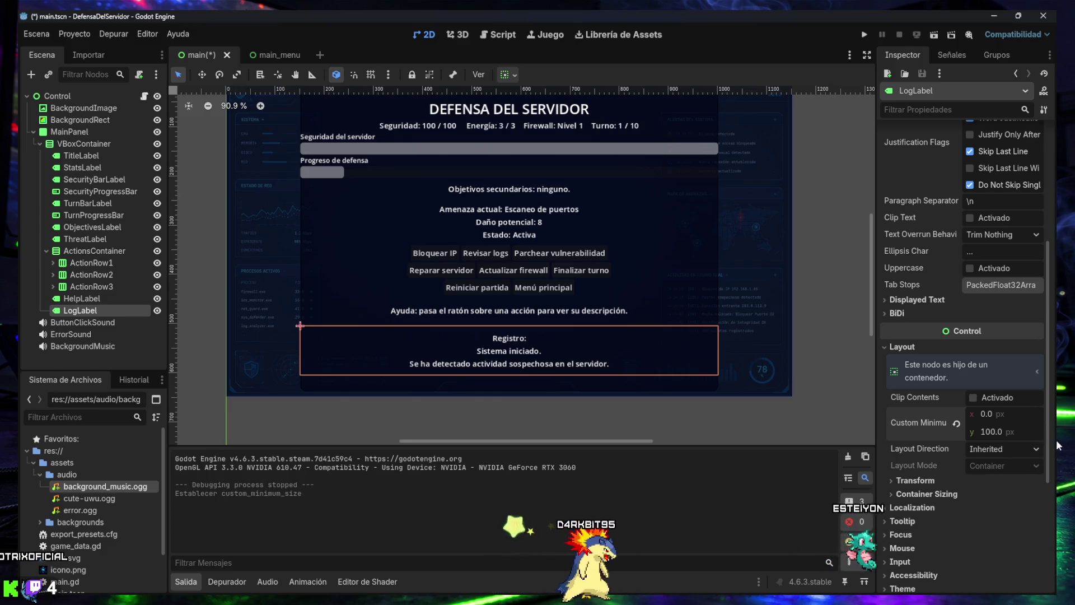
Test the 100 px log layout in a Hardcore run, then stop it
left_click(864, 34)
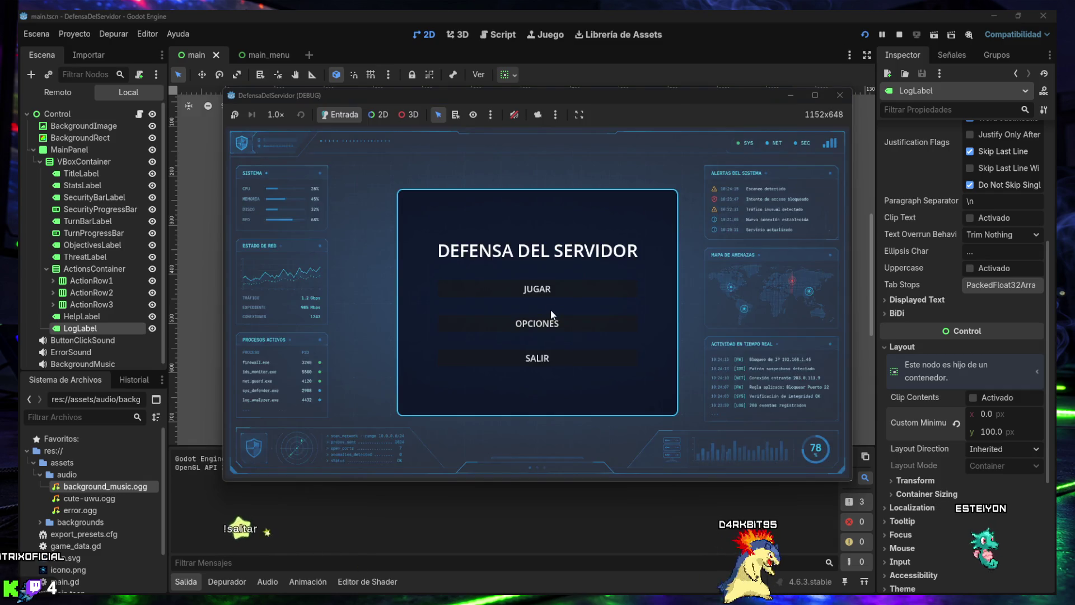
left_click(551, 310)
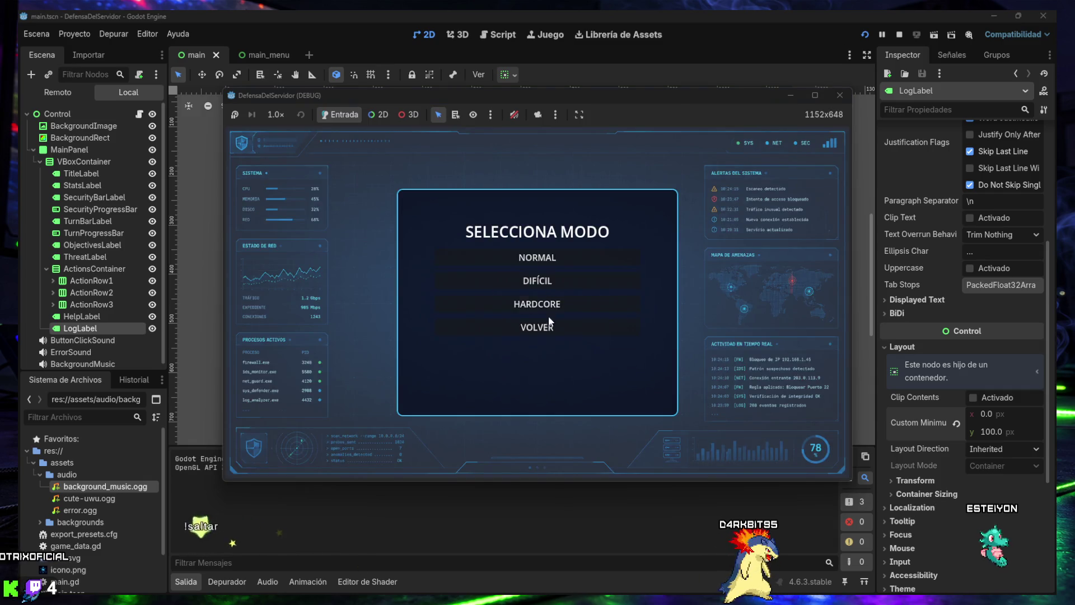
left_click(550, 312)
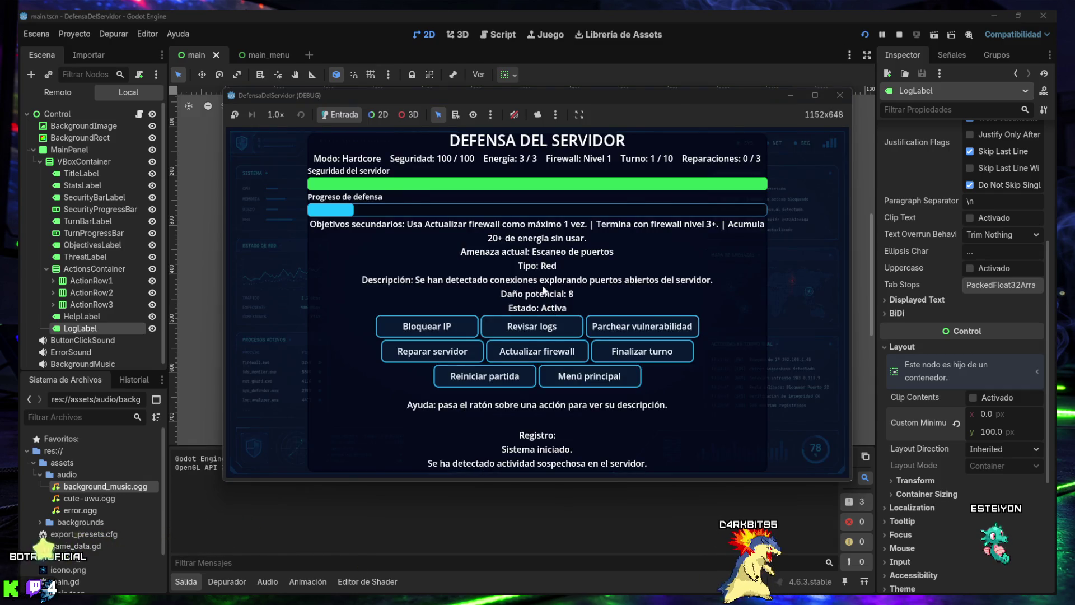
left_click(836, 94)
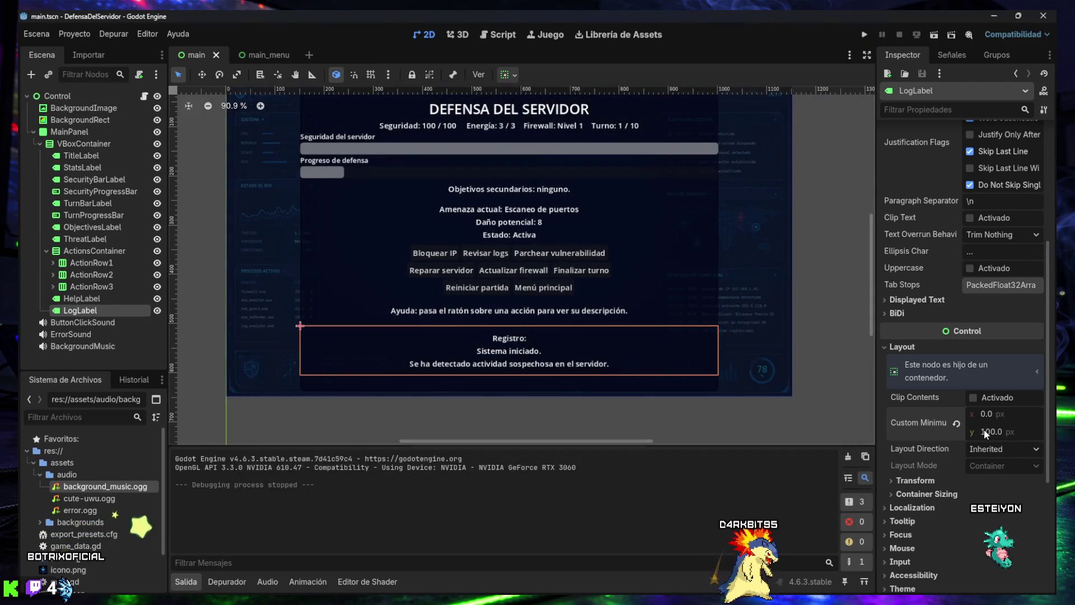
left_click(1021, 433)
type("80")
Change LogLabel's minimum height to 80 px, retest in Hardcore, stop, and collapse the Output panel
key("Return")
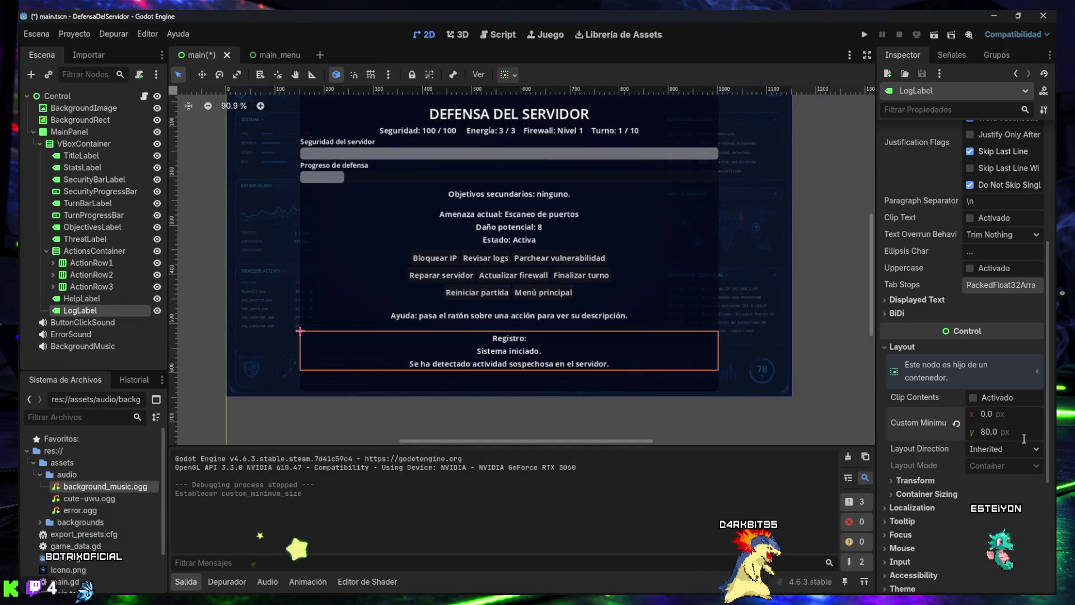
left_click(869, 36)
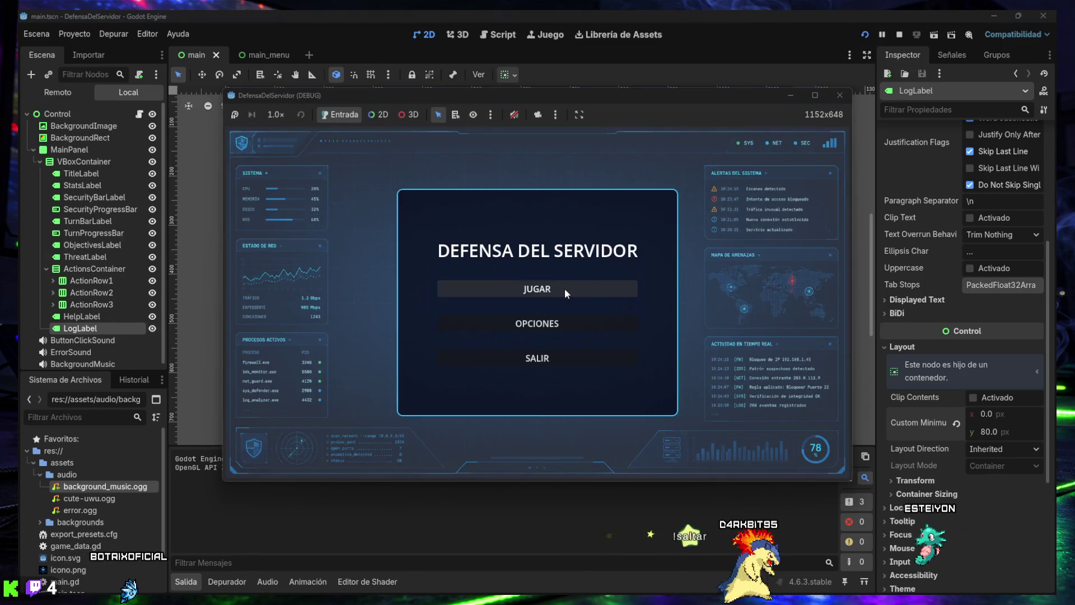
left_click(564, 287)
left_click(548, 306)
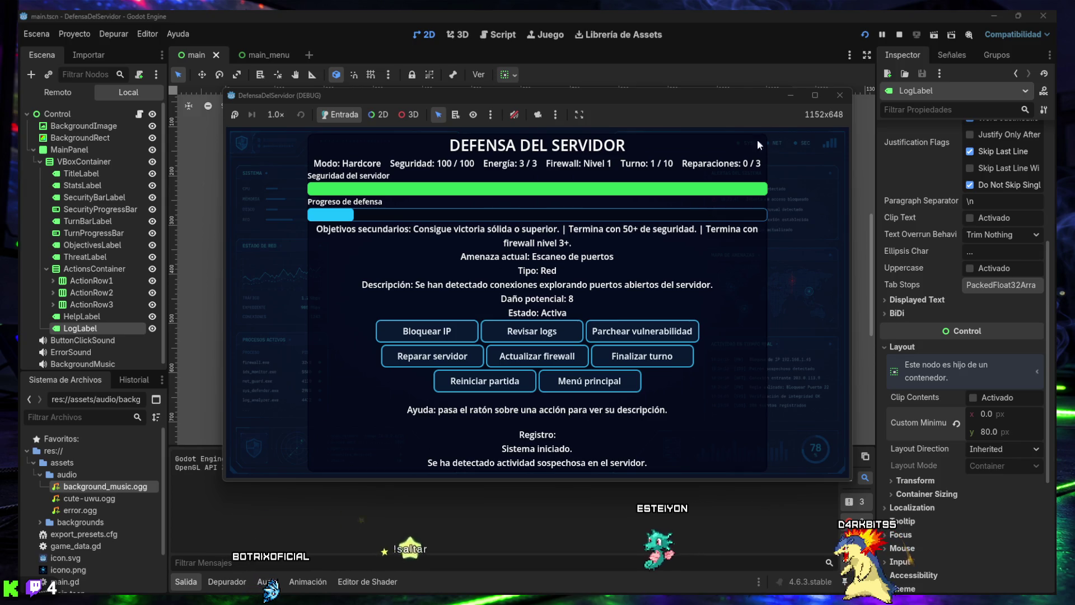
left_click(843, 100)
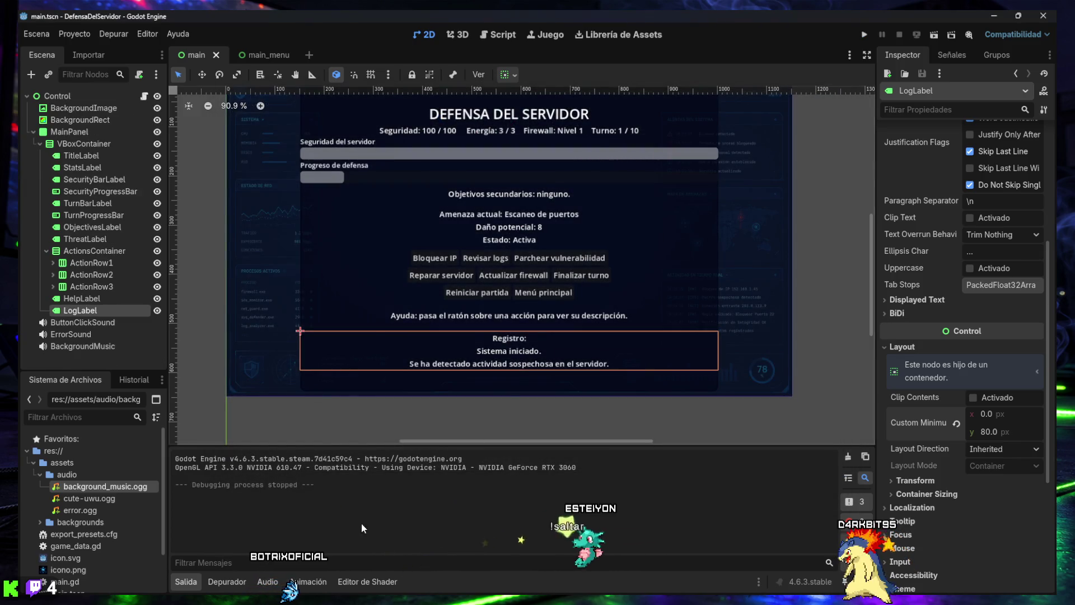
left_click(186, 582)
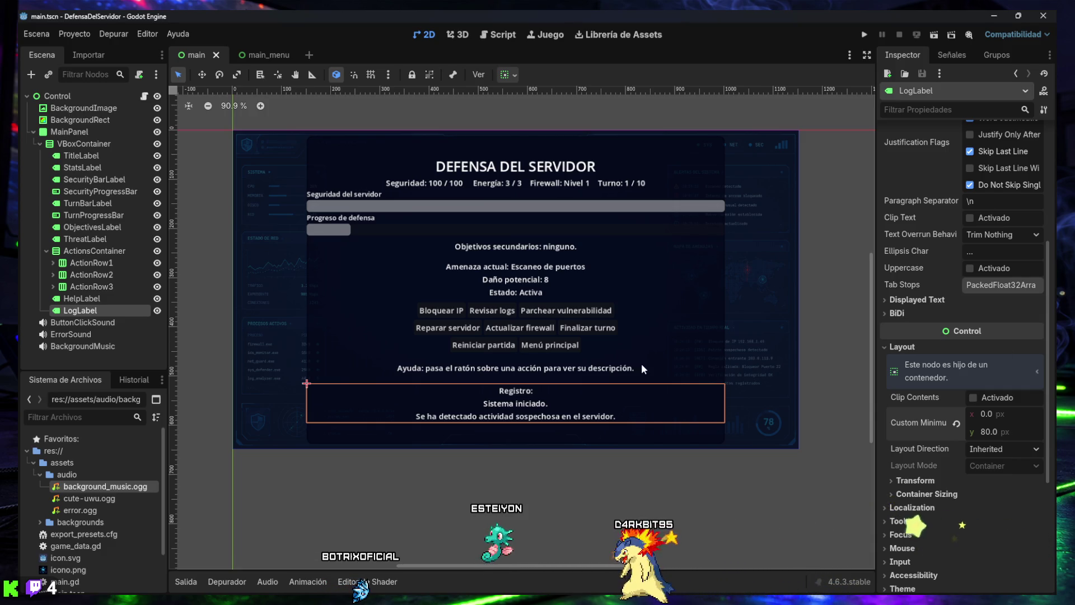
Lower TitleLabel's font size override from 28 to 26 px and save the scene
left_click(511, 173)
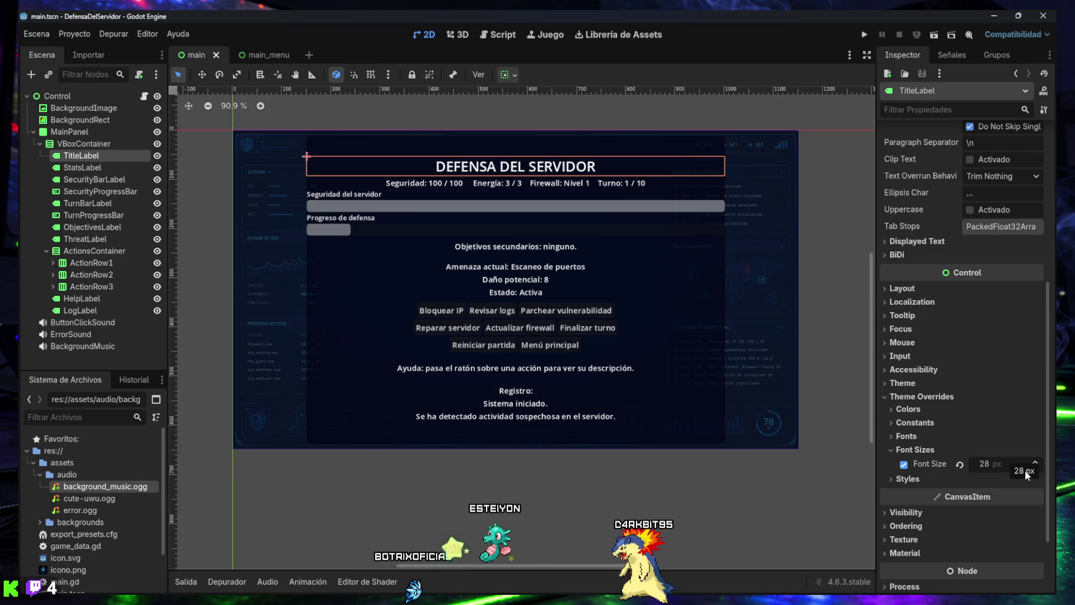
left_click(1036, 467)
left_click(1036, 467)
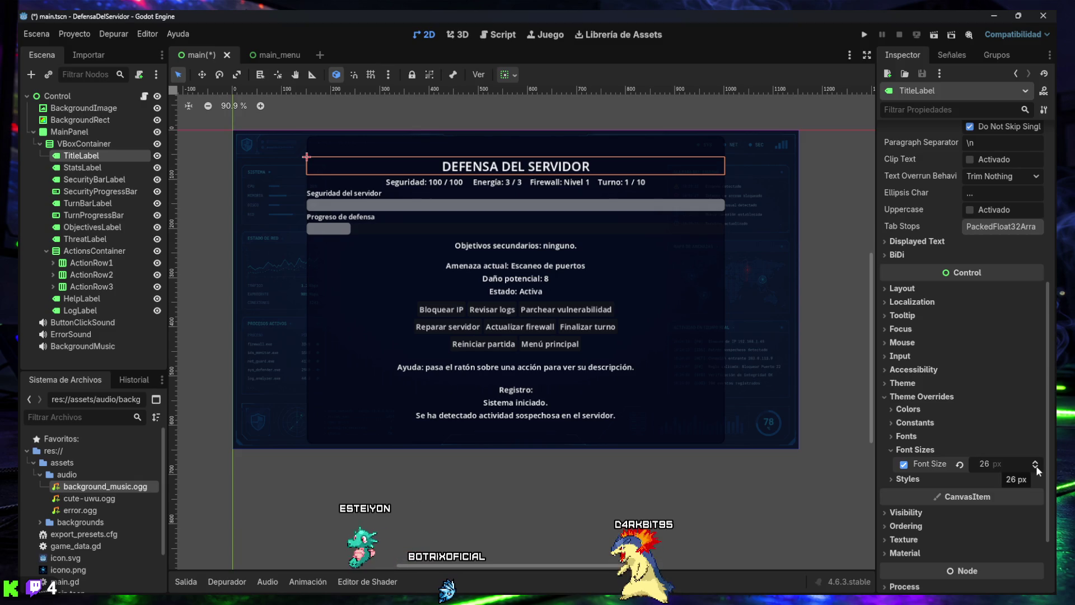
key("ctrl+s")
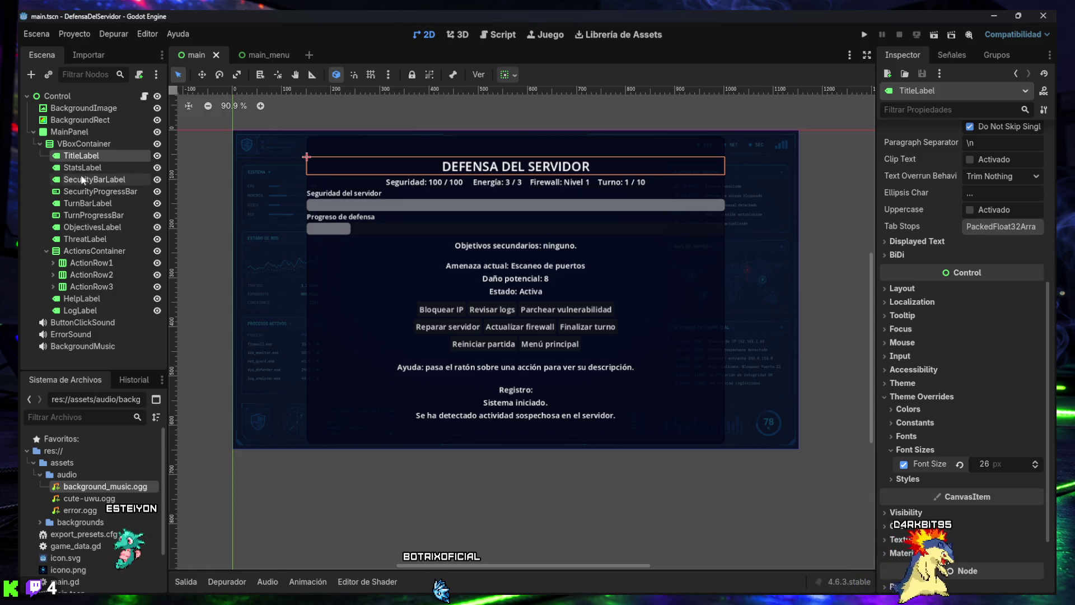
left_click(74, 143)
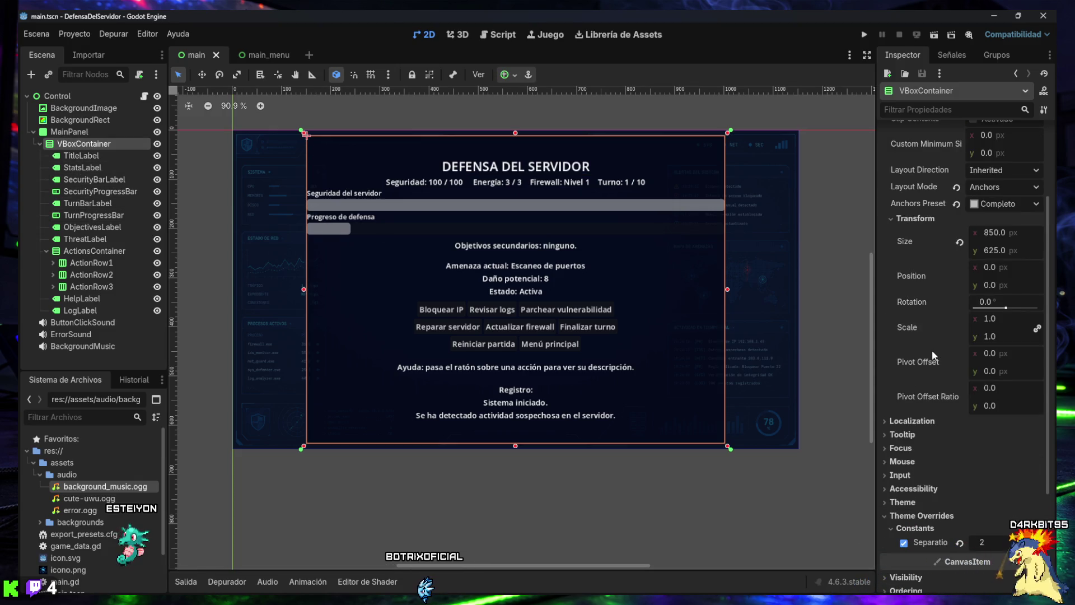
Adjust the VBoxContainer separation override between 4 and 0, settling on 1, then save and run
mouse_move(931, 349)
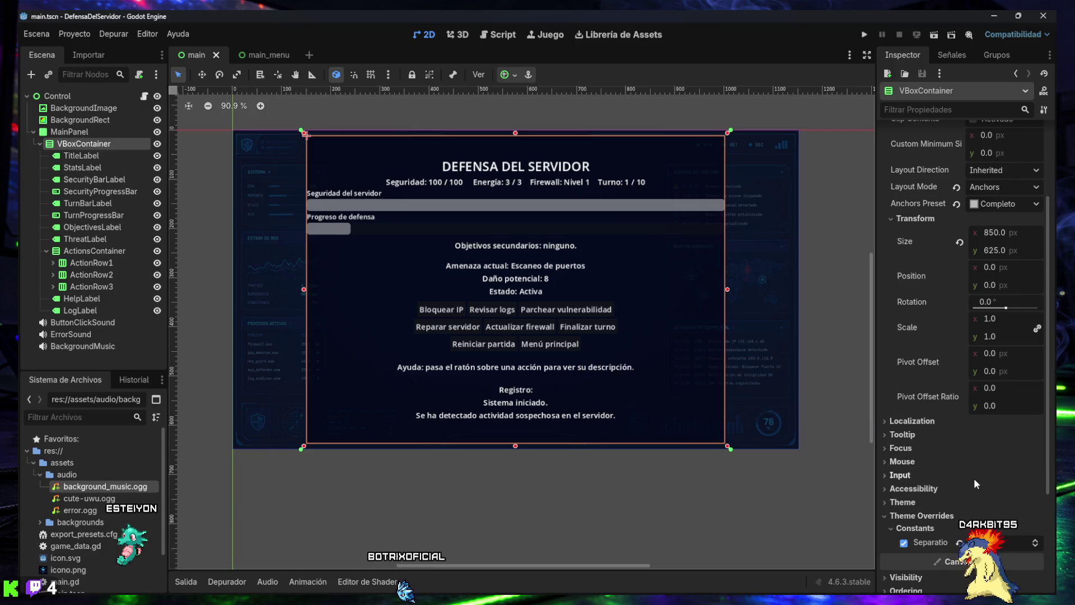
scroll(973, 478, "down", 2)
left_click(1036, 484)
left_click(1035, 484)
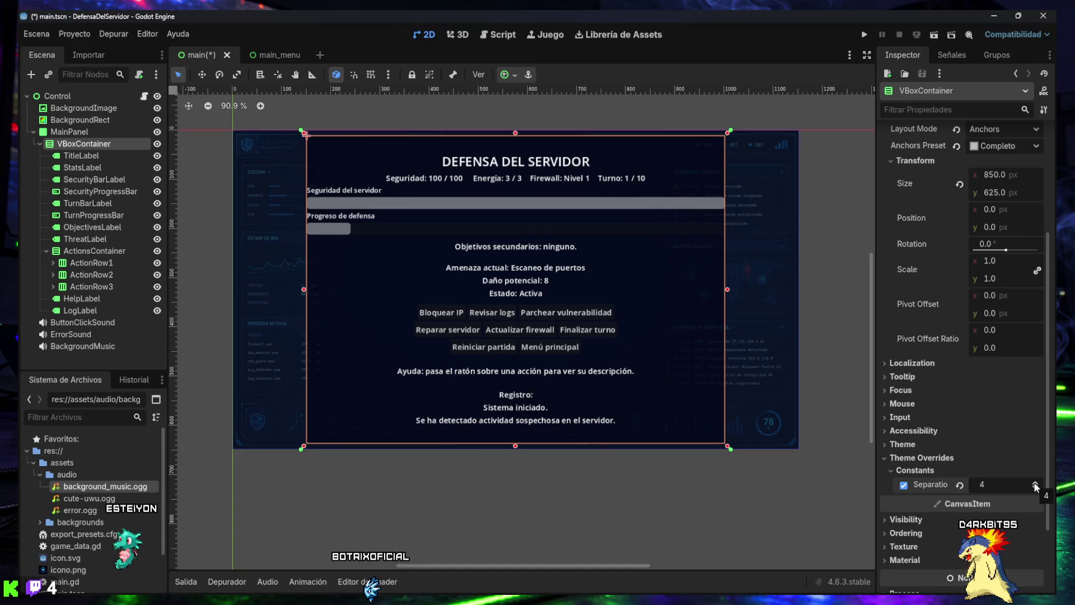
left_click(1035, 488)
left_click(1035, 488)
left_click(1035, 488)
left_click(1036, 487)
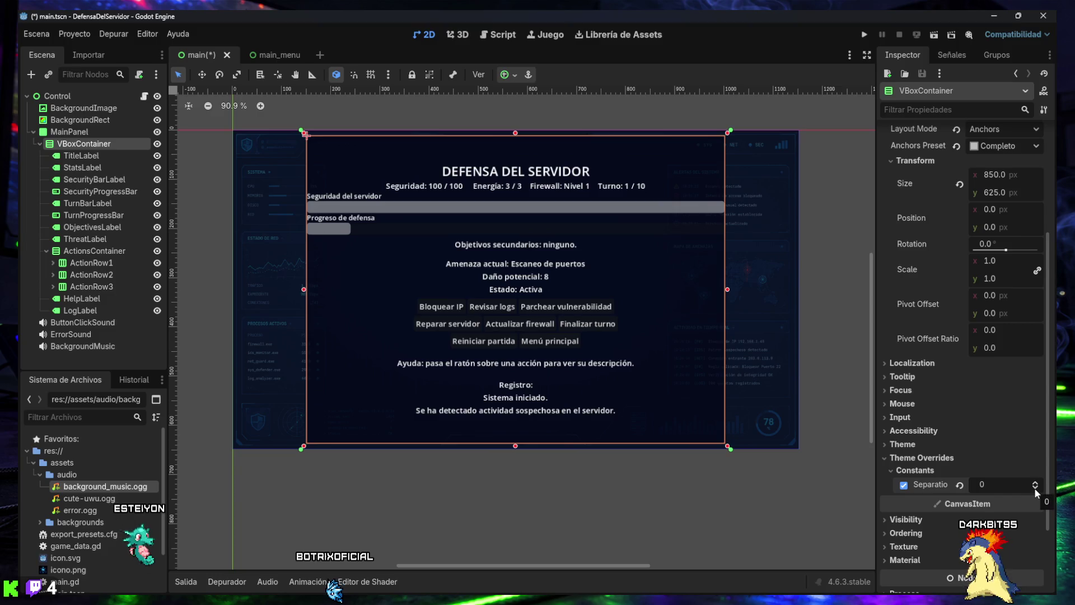
left_click(1035, 482)
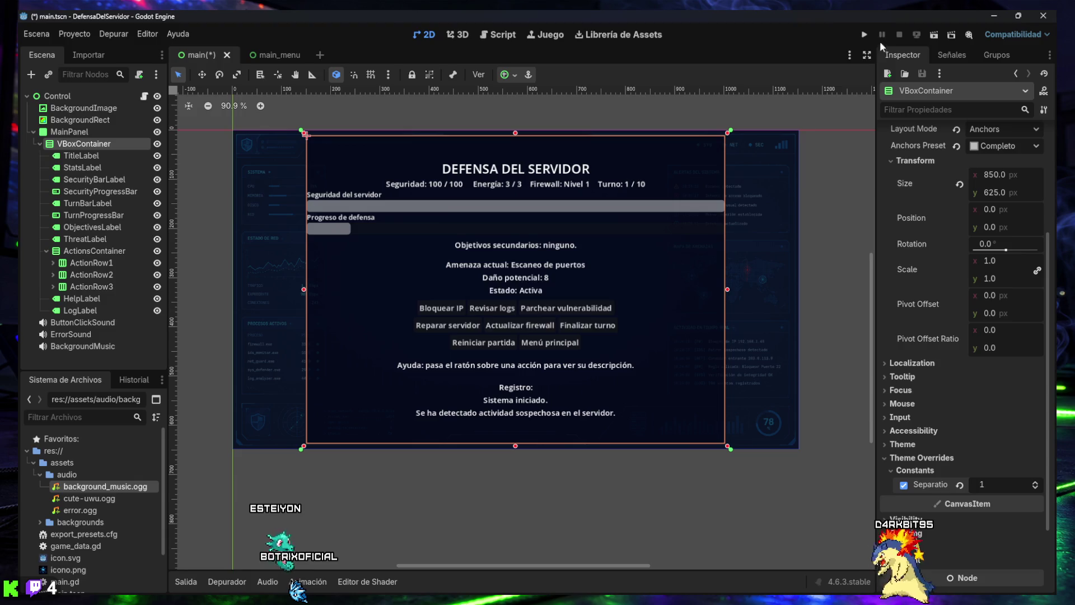
left_click(864, 35)
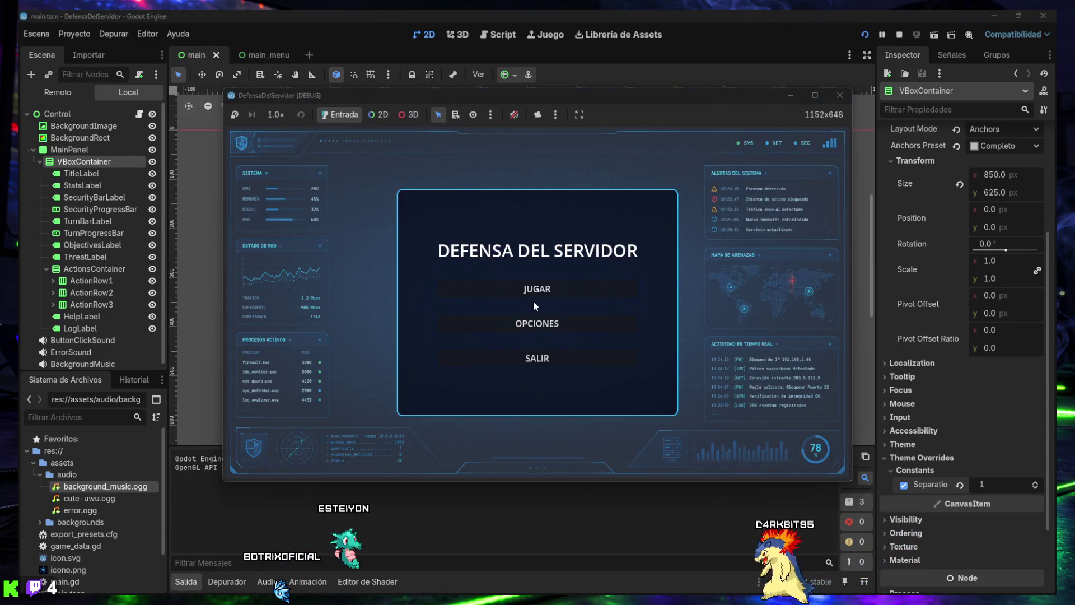
Start a Jugar > Hardcore game, look over the action buttons, then close it and hide Salida
left_click(537, 290)
left_click(537, 303)
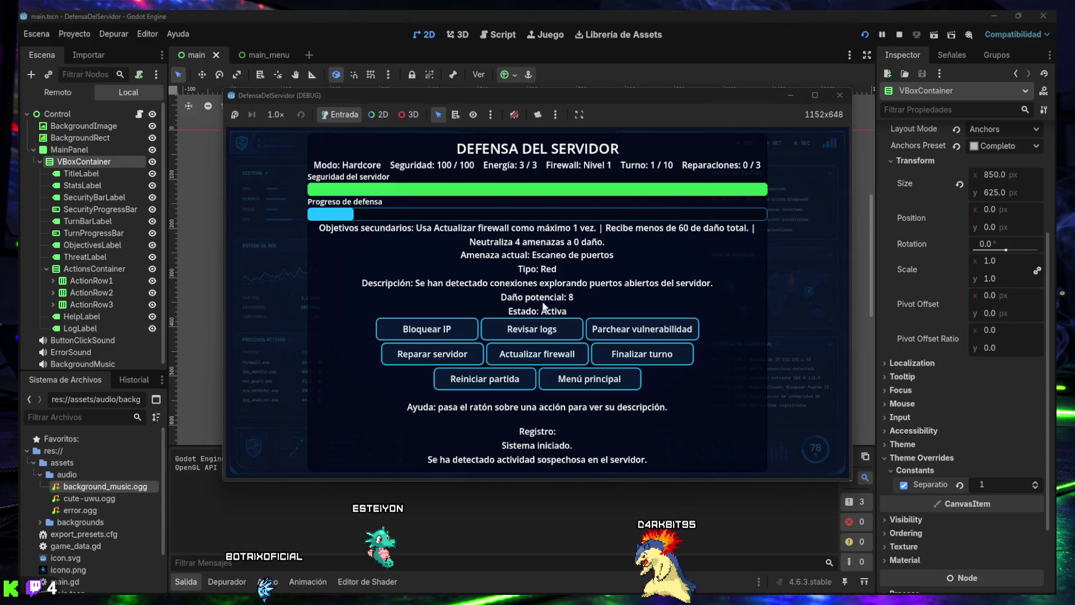
mouse_move(632, 332)
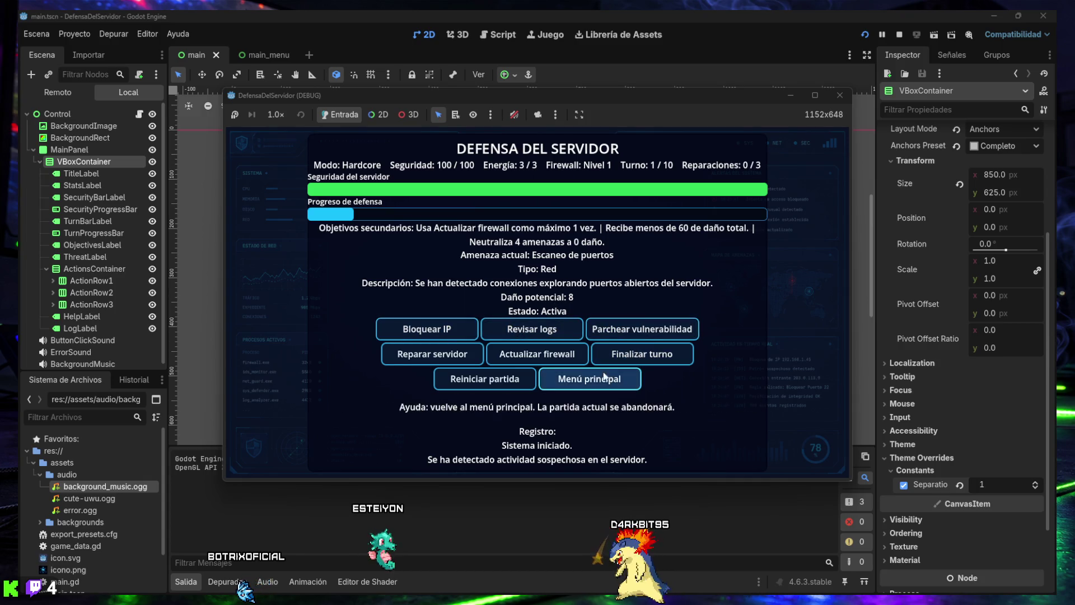
mouse_move(576, 336)
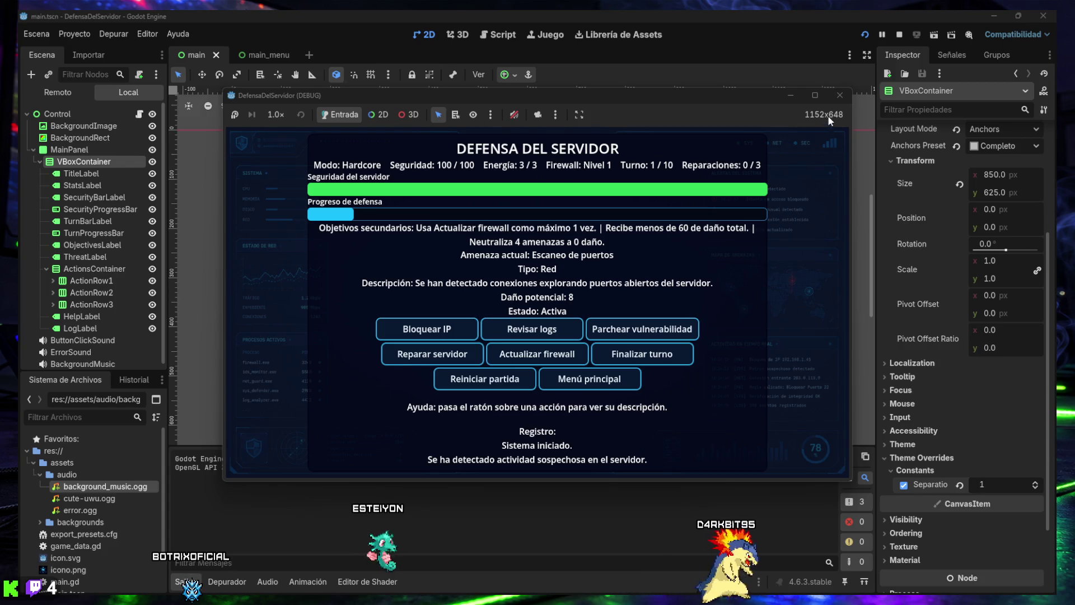
left_click(840, 95)
left_click(200, 578)
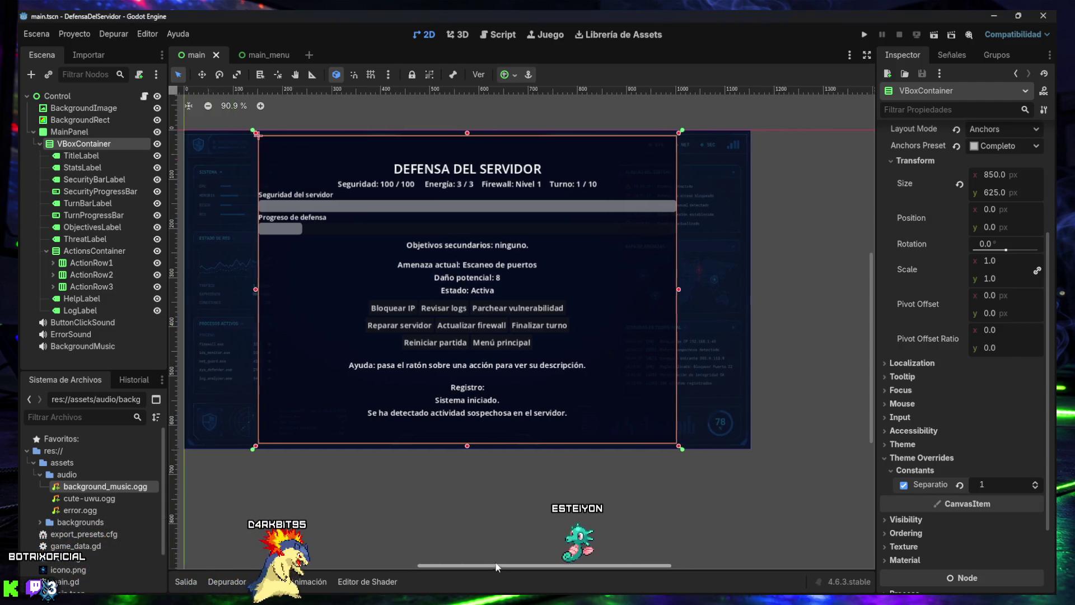
left_click_drag(476, 564, 481, 562)
scroll(465, 307, "down", 2)
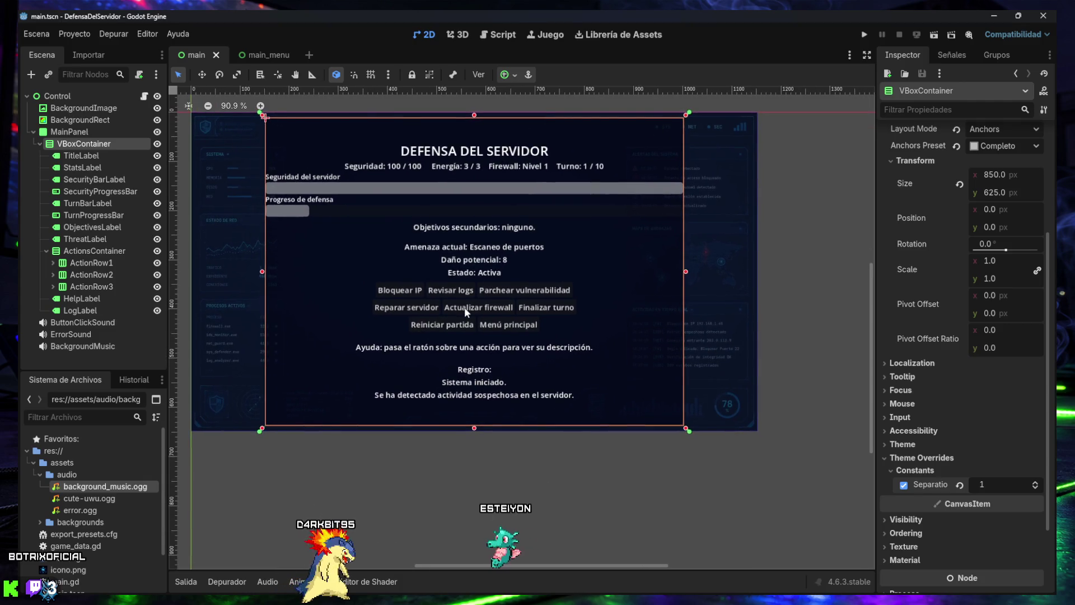
scroll(465, 307, "up", 1)
scroll(465, 307, "up", 3)
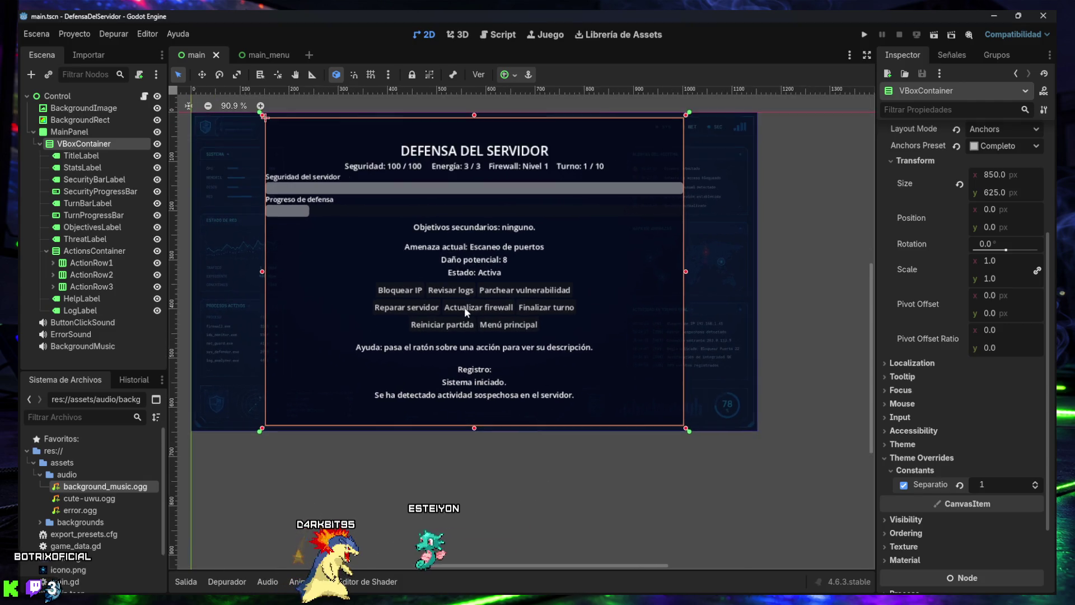
scroll(448, 314, "up", 1)
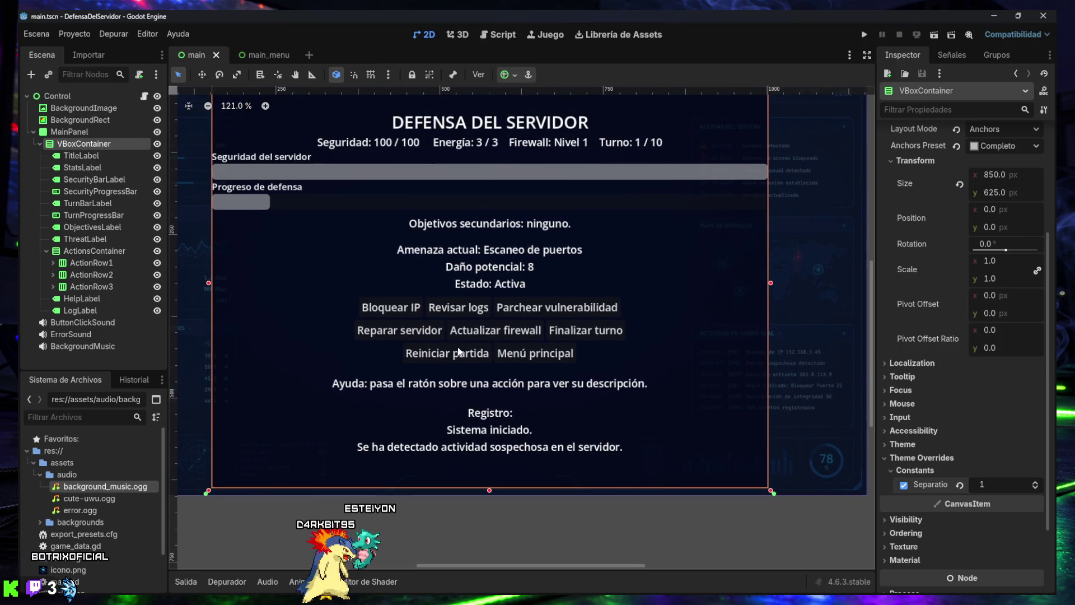
scroll(447, 291, "down", 2)
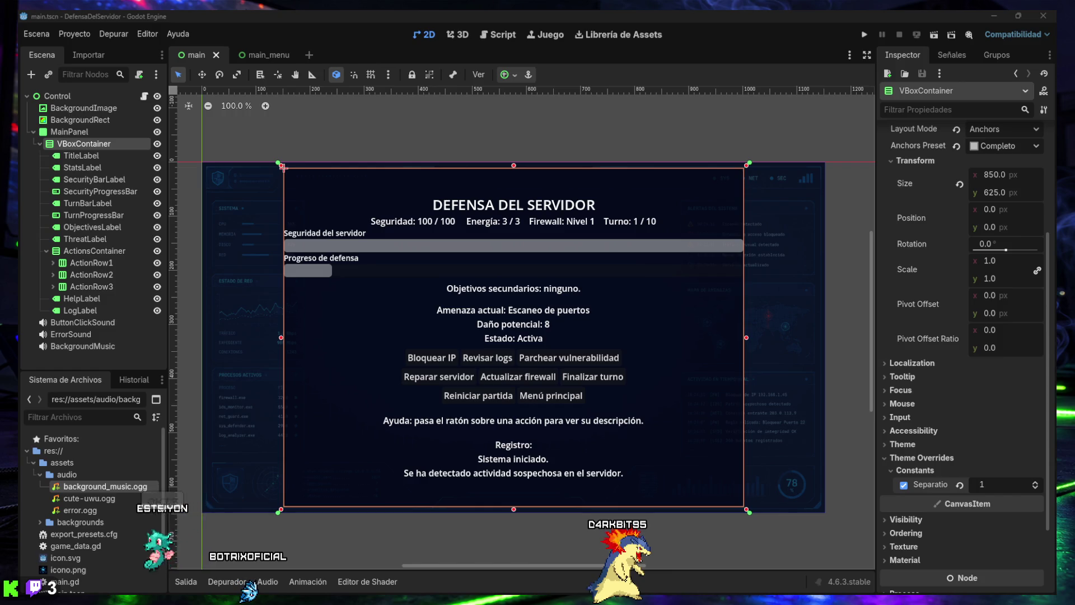
mouse_move(665, 598)
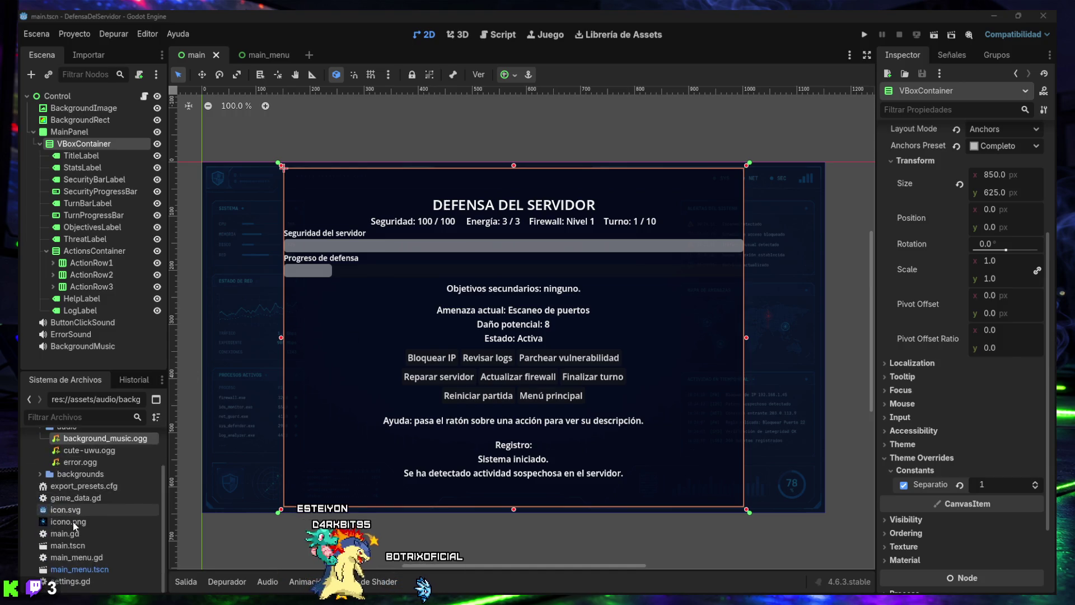
left_click(87, 500)
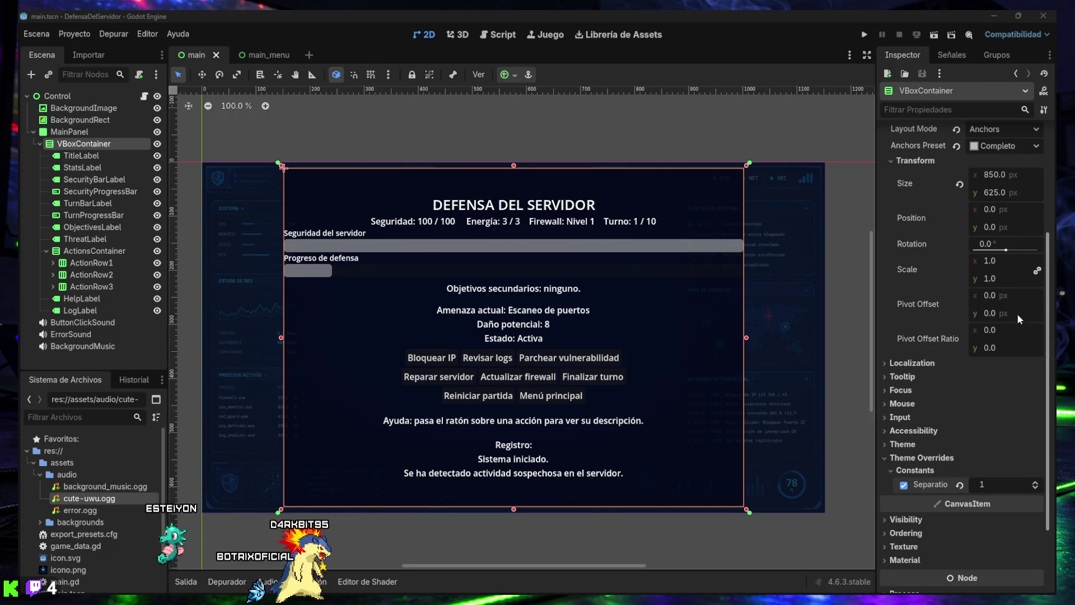
Open the notifications and calendar panel
mouse_move(596, 603)
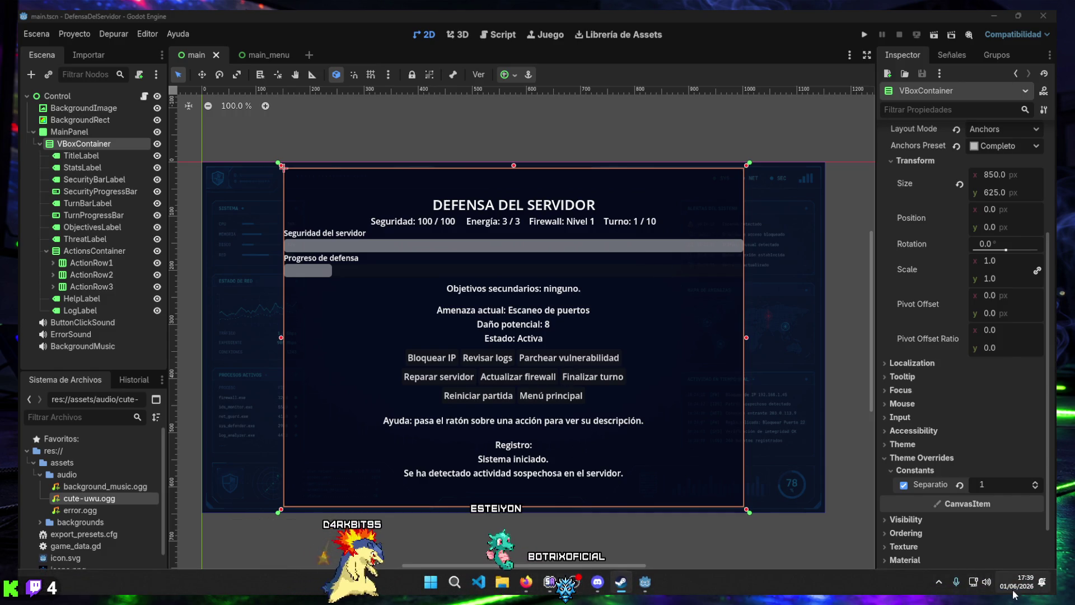
left_click(1014, 585)
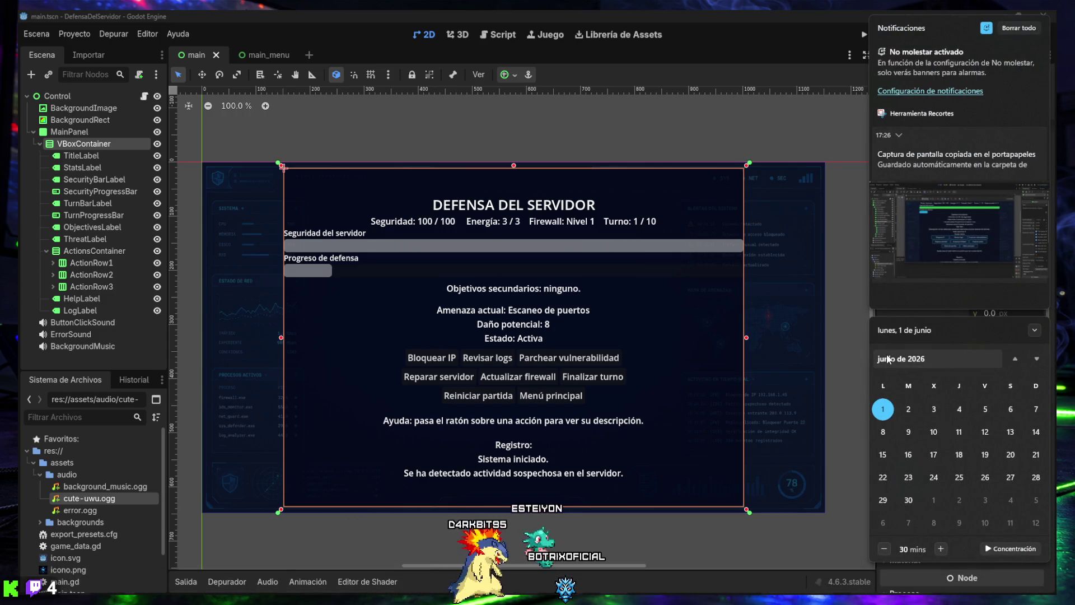
left_click(852, 418)
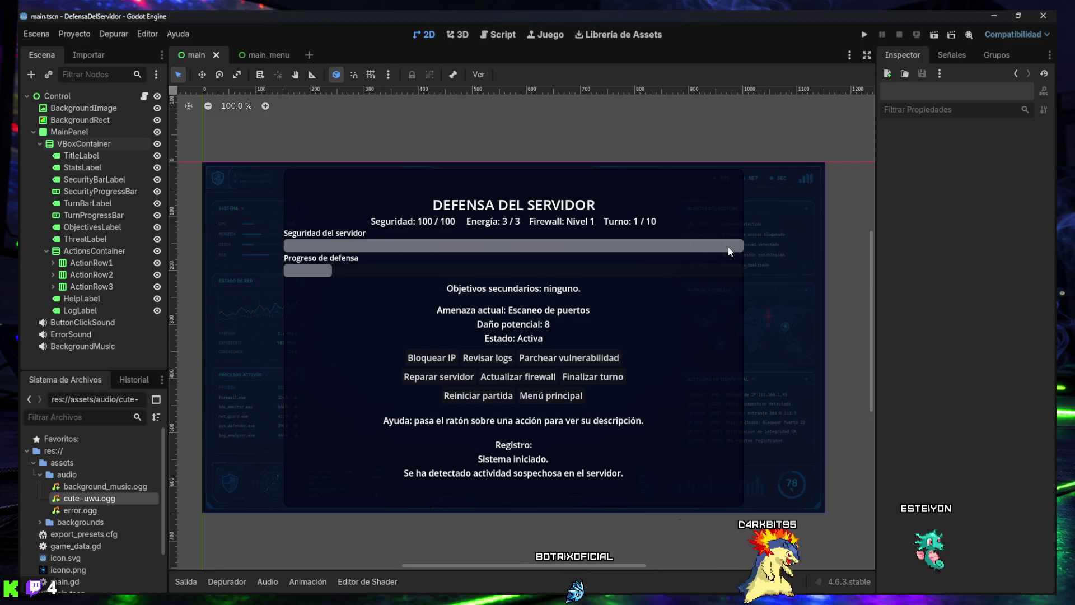
Open the main.gd script in the script editor
mouse_move(602, 571)
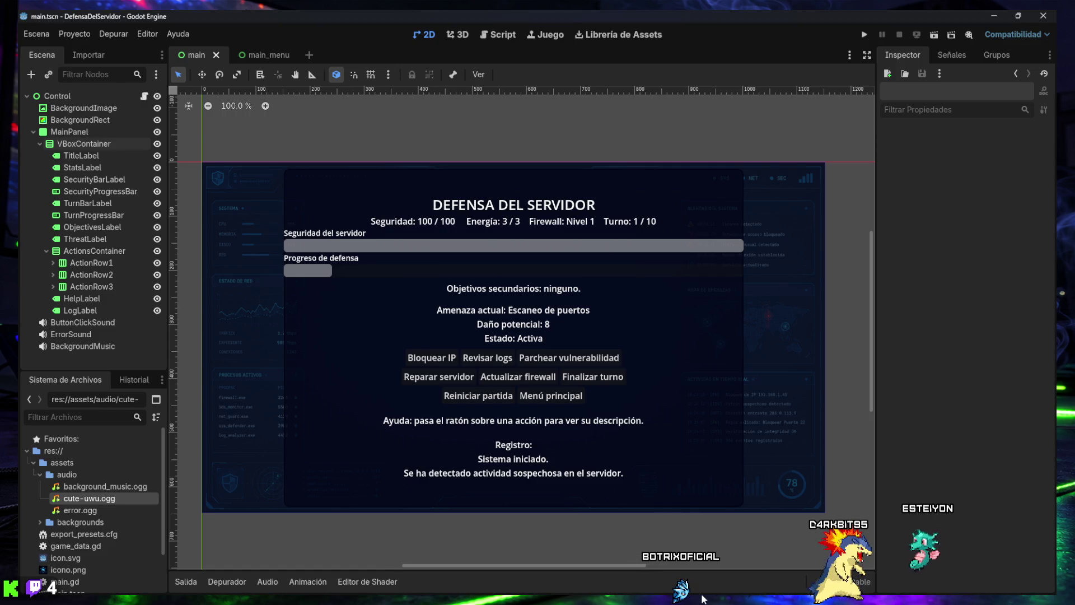
mouse_move(645, 582)
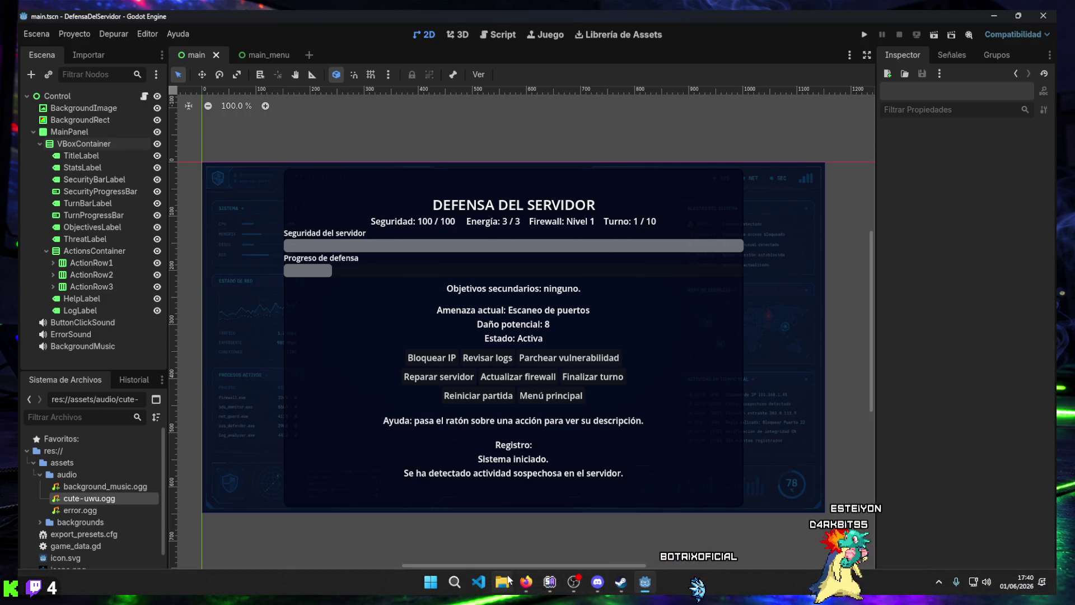
mouse_move(529, 582)
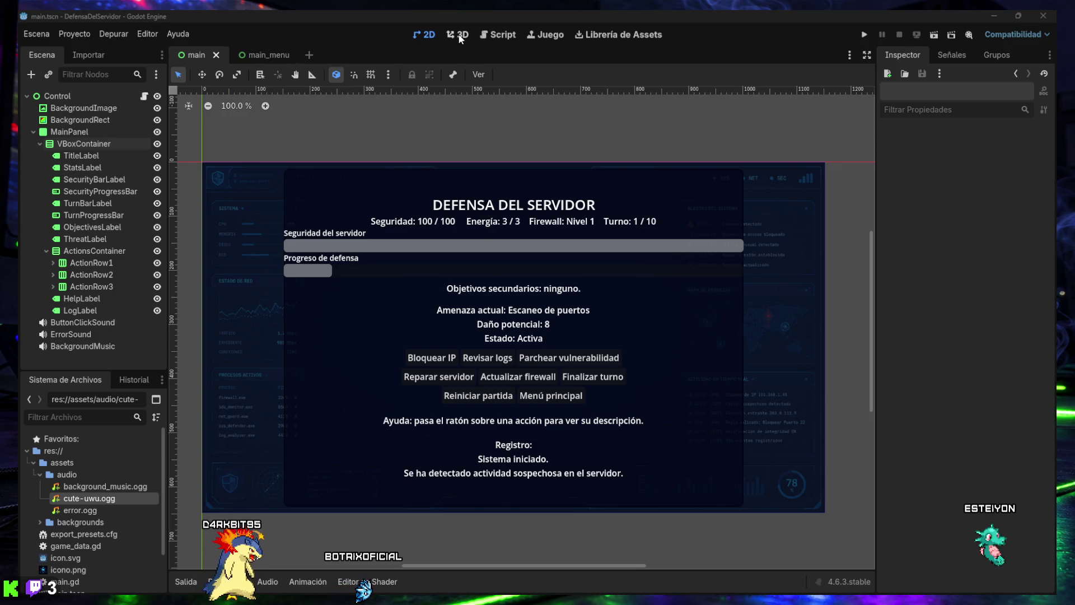
left_click(494, 35)
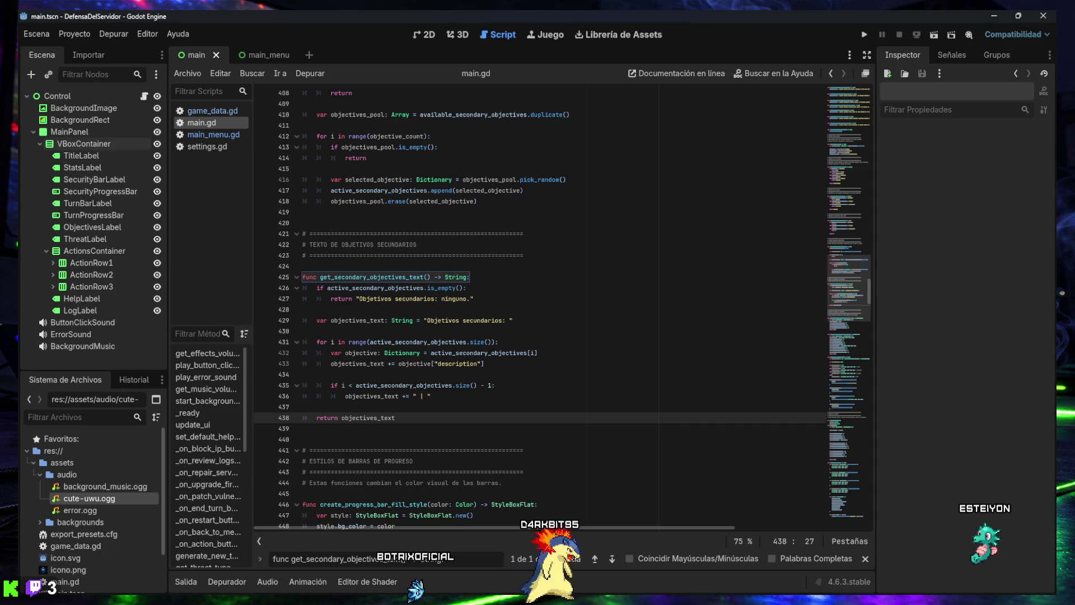
Search main.gd for 'var total_damage_received: int = 0' to find its declaration
type("var total_damage_received: int = 0")
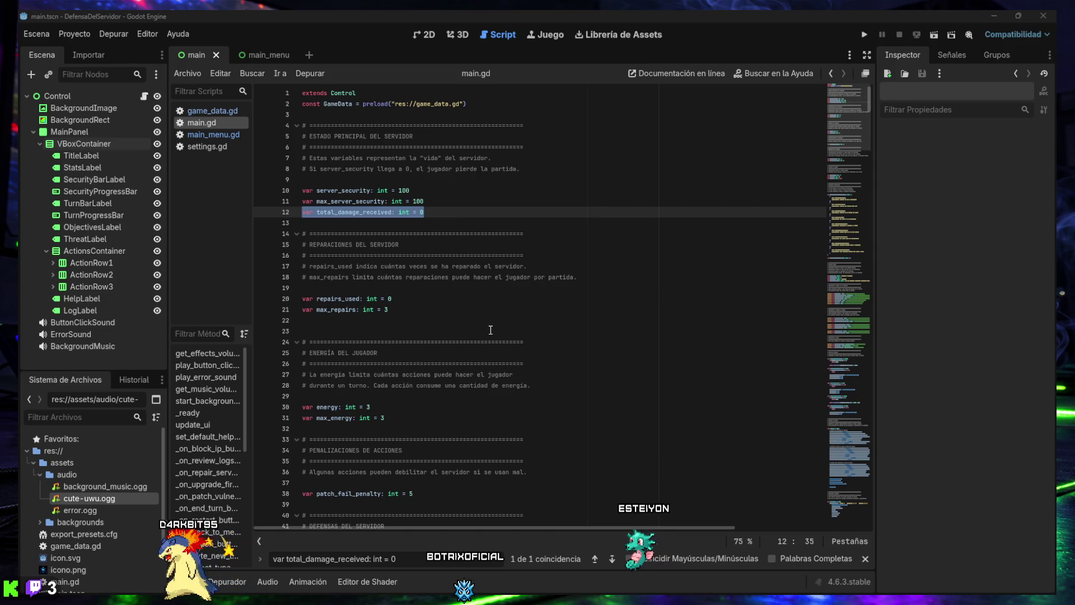
scroll(444, 350, "down", 2)
scroll(445, 350, "down", 8)
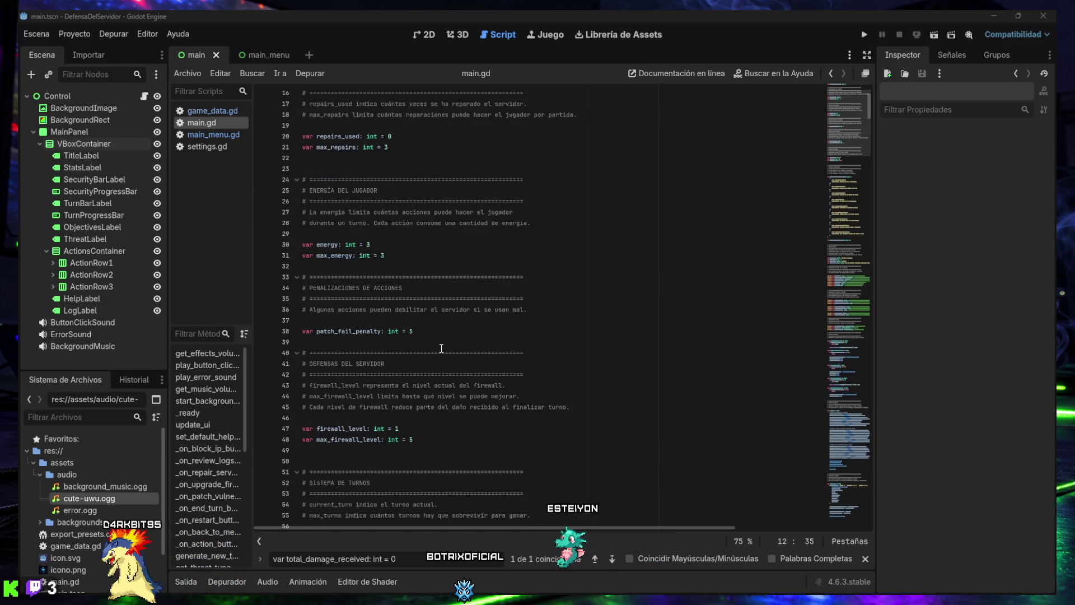
After game_over, add unused_energy_total, minimum_security_reached = 100, neutralized_threats and firewall_upgrades_used
scroll(441, 348, "down", 4)
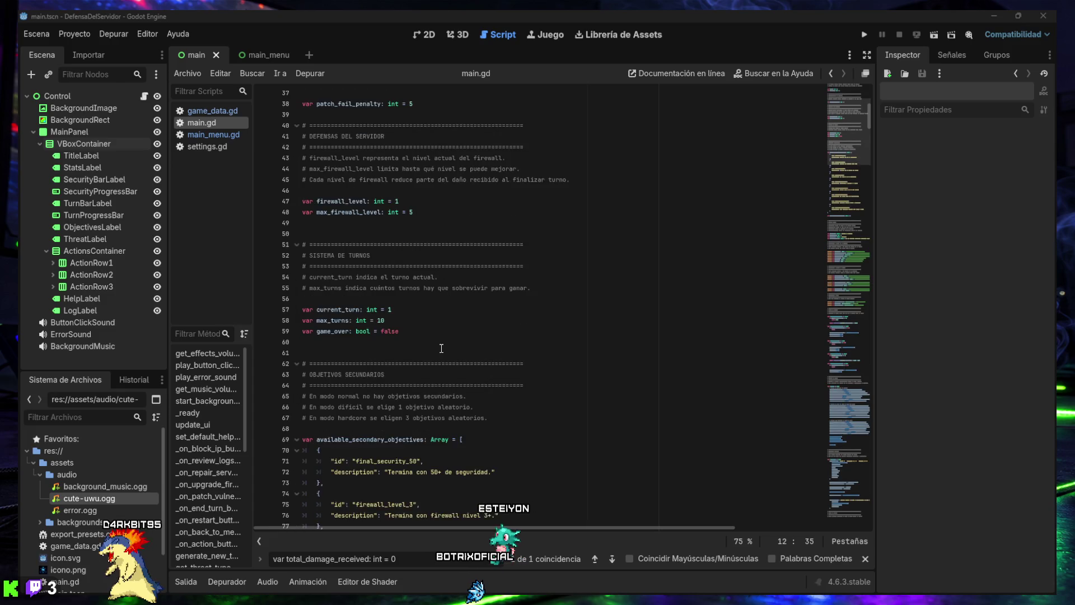
left_click(416, 276)
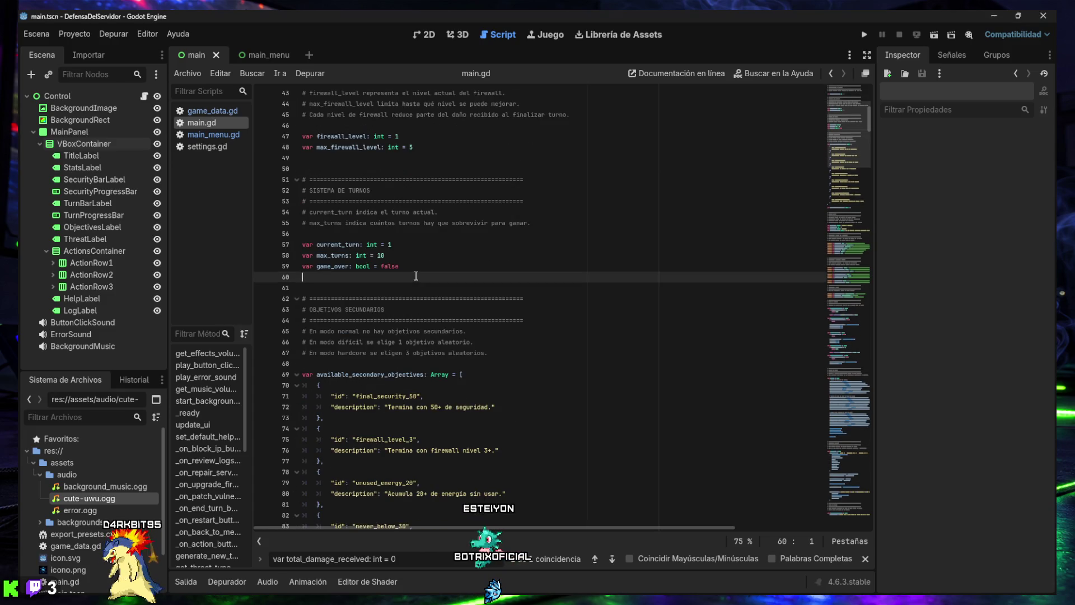
key("Return")
key("Return")
key("Up")
key("Return")
type("# ============================================================ # SEGUIMIENTO DE OBJETIVOS SECUNDARIOS # ============================================================ # Estas variables guardan datos necesarios para comprobar # objetivos secundarios al final de la partida.  var unused_energy_total: int = 0 var minimum_security_reached: int = 100 var neutralized_threats: int = 0 var firewall_upgrades_used: int = 0")
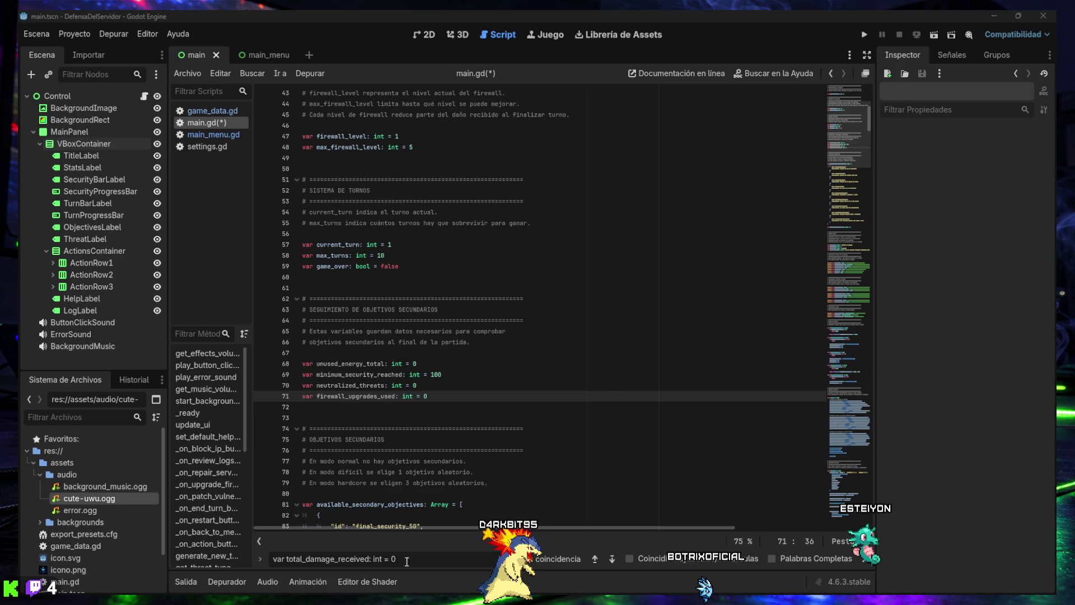
left_click_drag(407, 561, 281, 561)
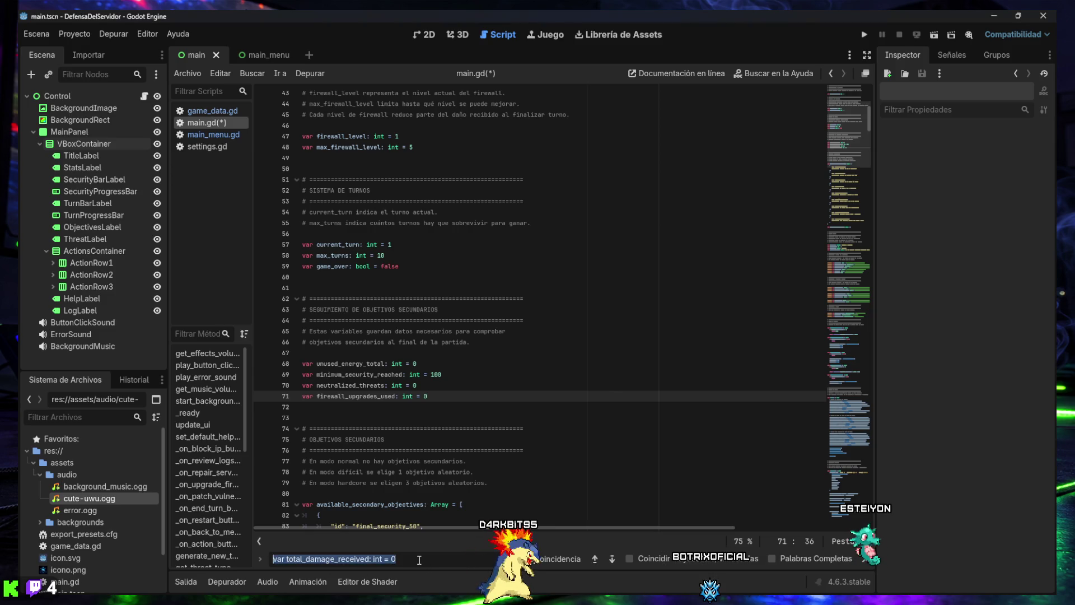
Above security_progress_bar.max_value, add an if-check lowering minimum_security_reached to server_security, correctly indented
type("security_progress_bar.max_value = max_server_security")
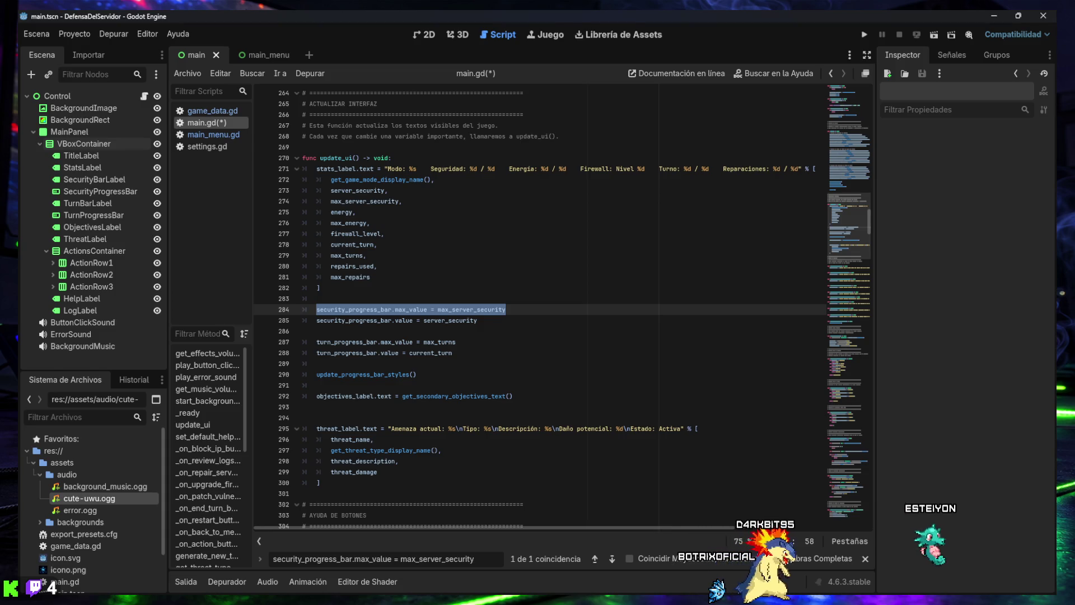
key("Left")
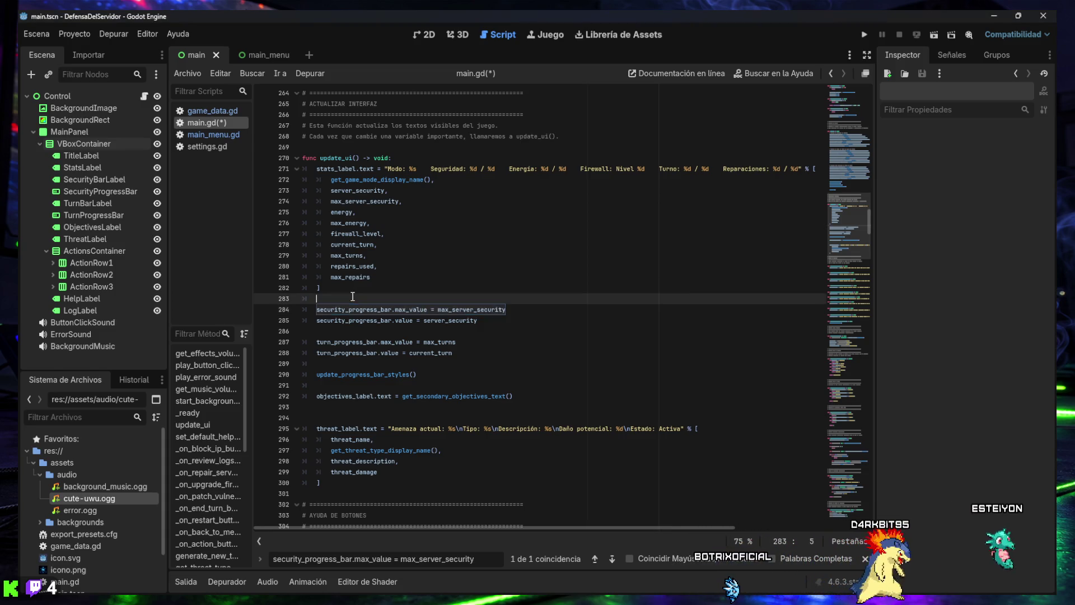
key("Return")
key("Return")
key("Up")
key("Up")
type("if server_security < minimum_security_reached: \tminimum_security_reached = server_security")
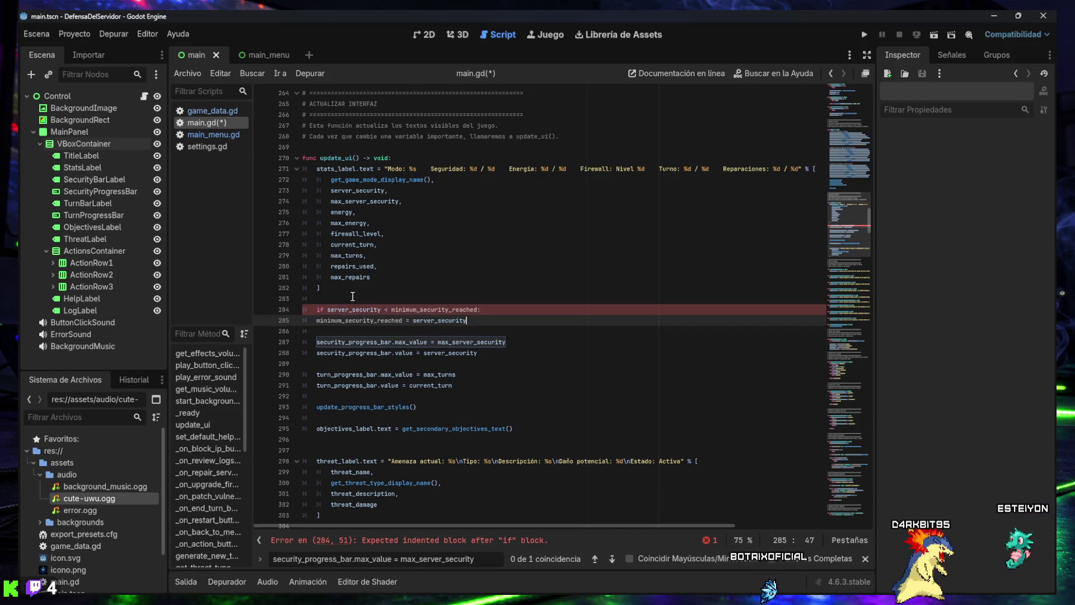
key("Up")
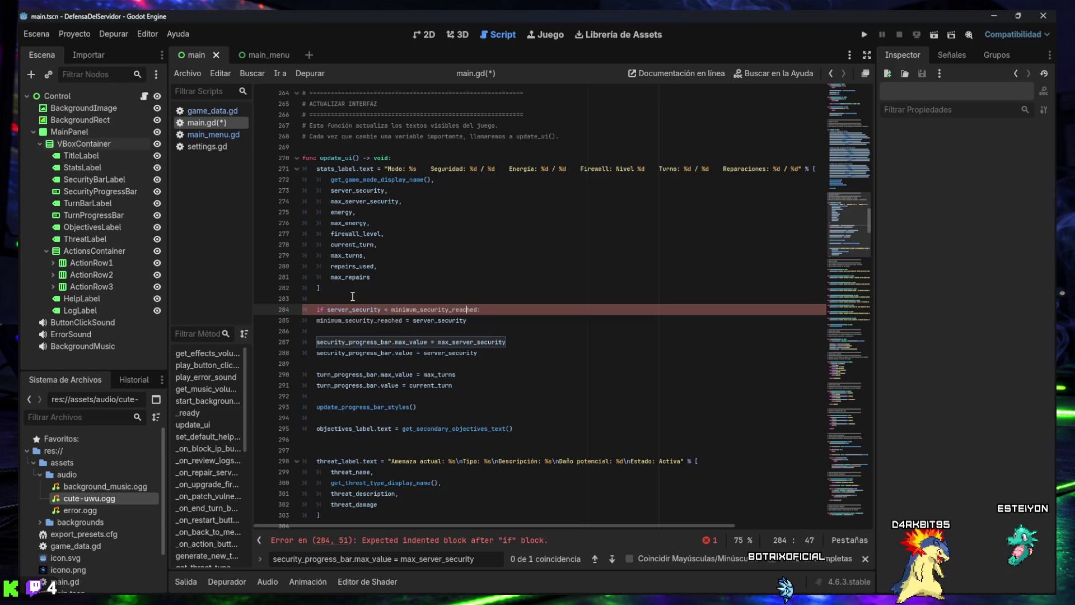
key("Right")
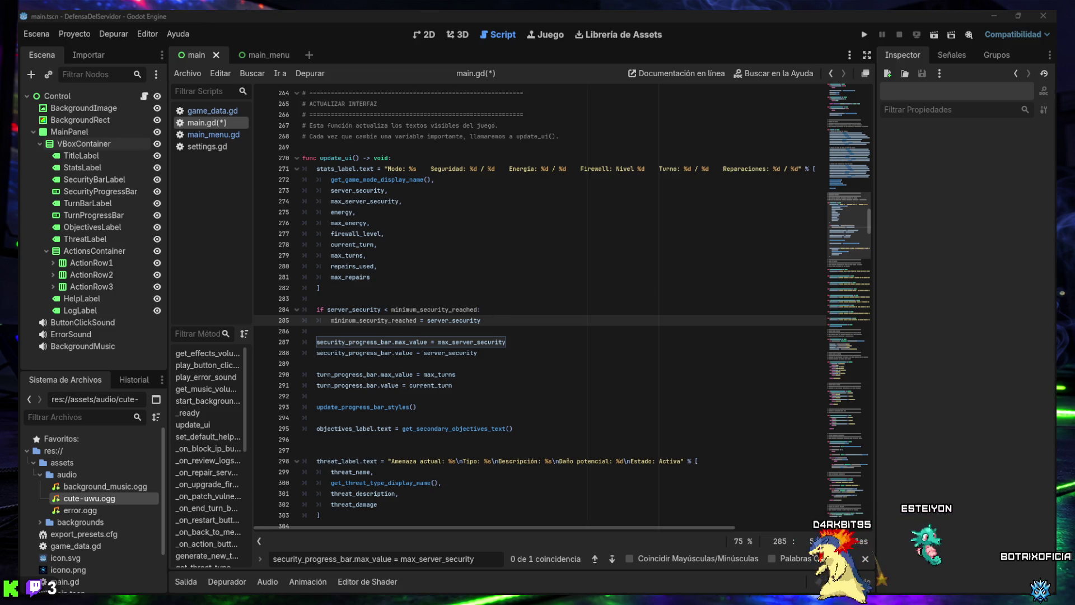
Delete the old security_progress_bar search term from the script editor's find bar
left_click_drag(475, 559, 354, 559)
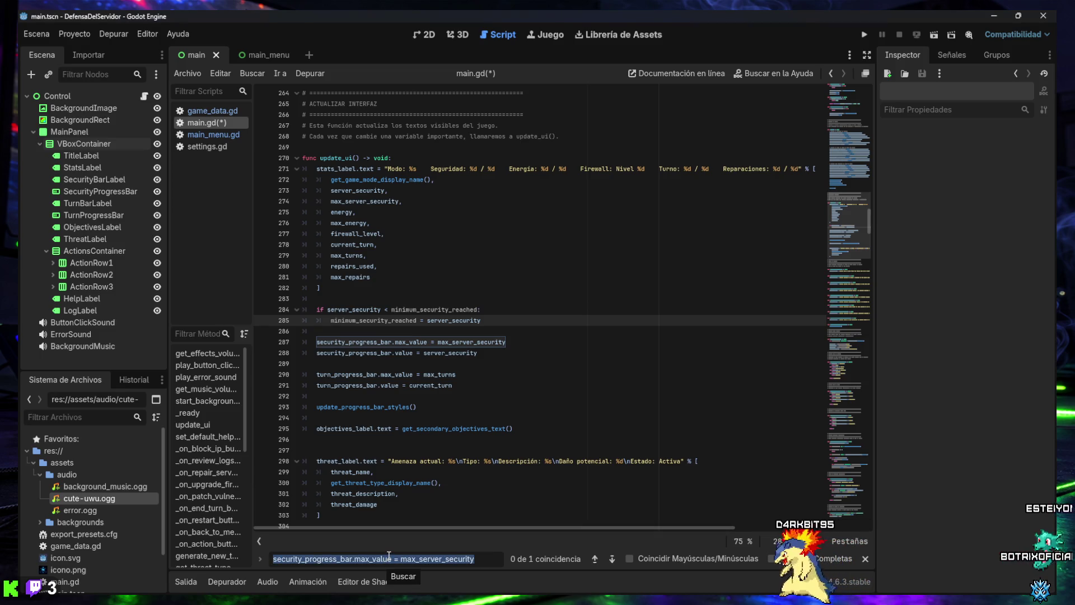
key("BackSpace")
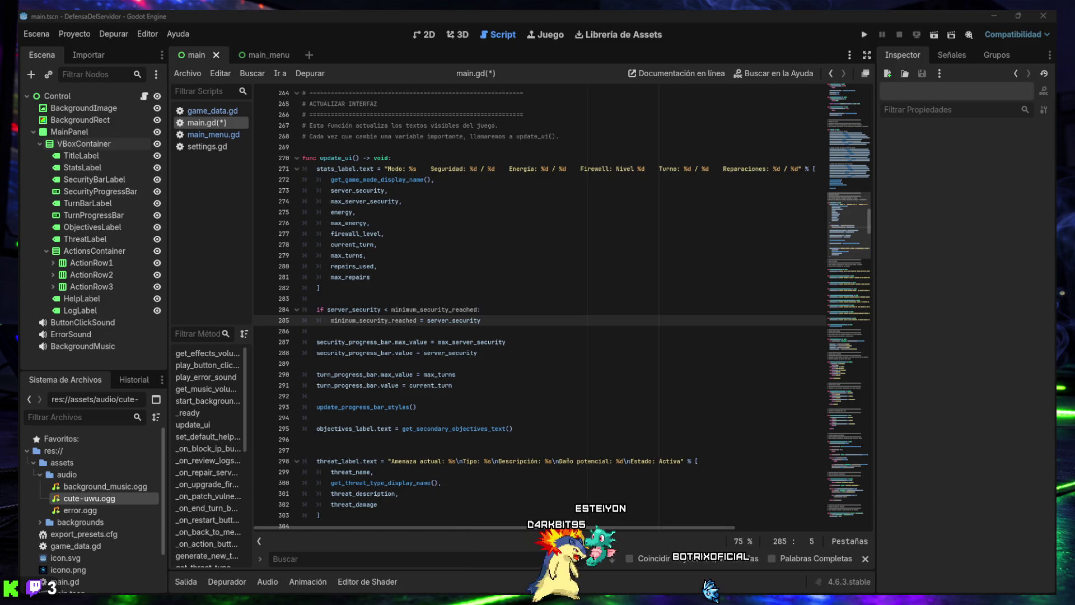
mouse_move(449, 597)
mouse_move(620, 582)
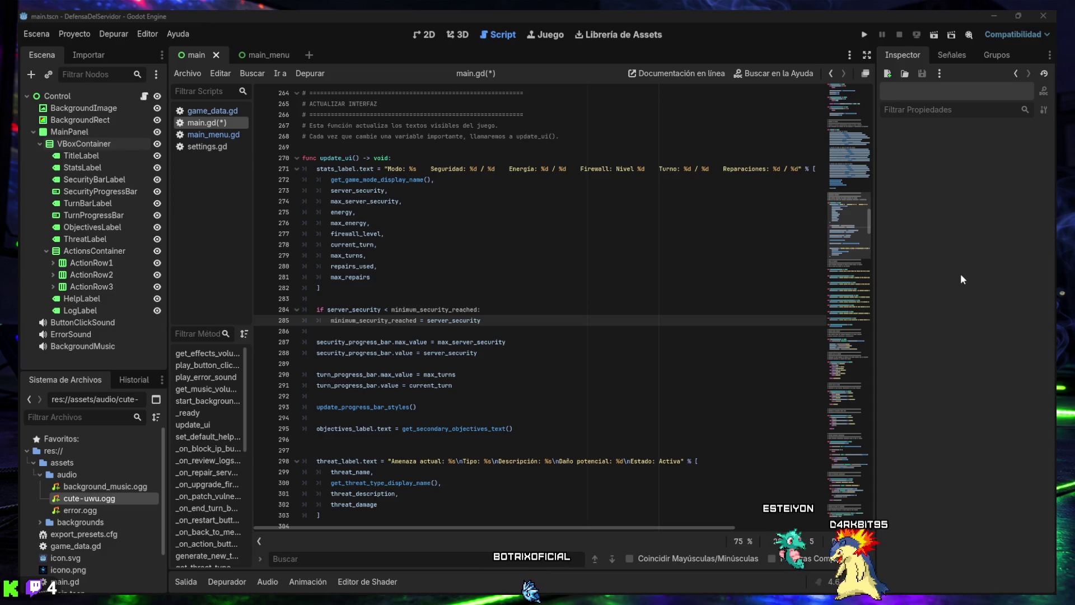
Scroll up through main.gd to the top of the script
scroll(430, 366, "up", 10)
scroll(429, 365, "up", 12)
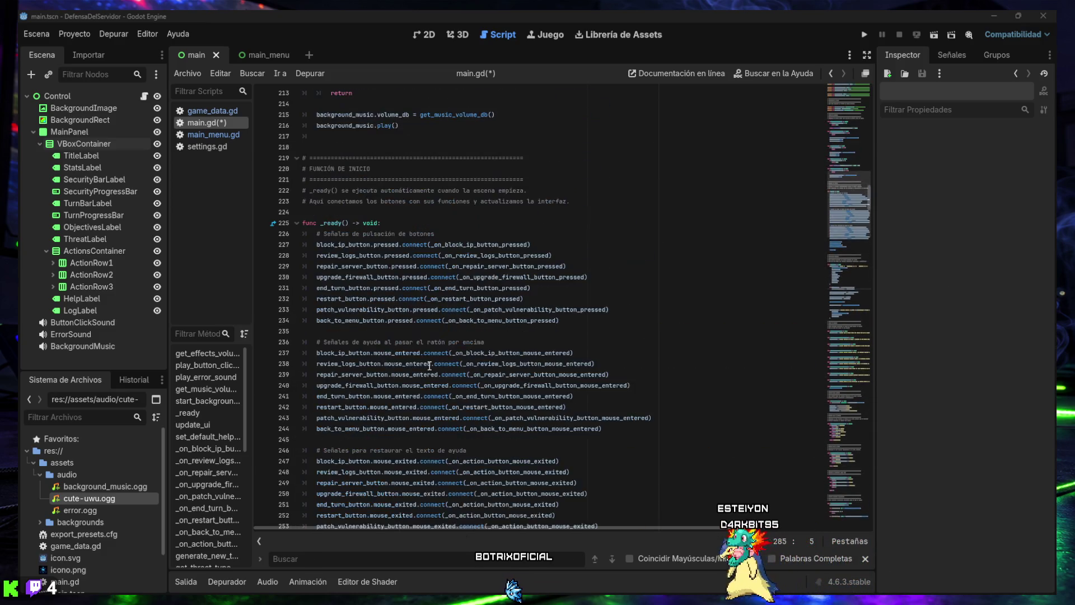
scroll(429, 366, "up", 10)
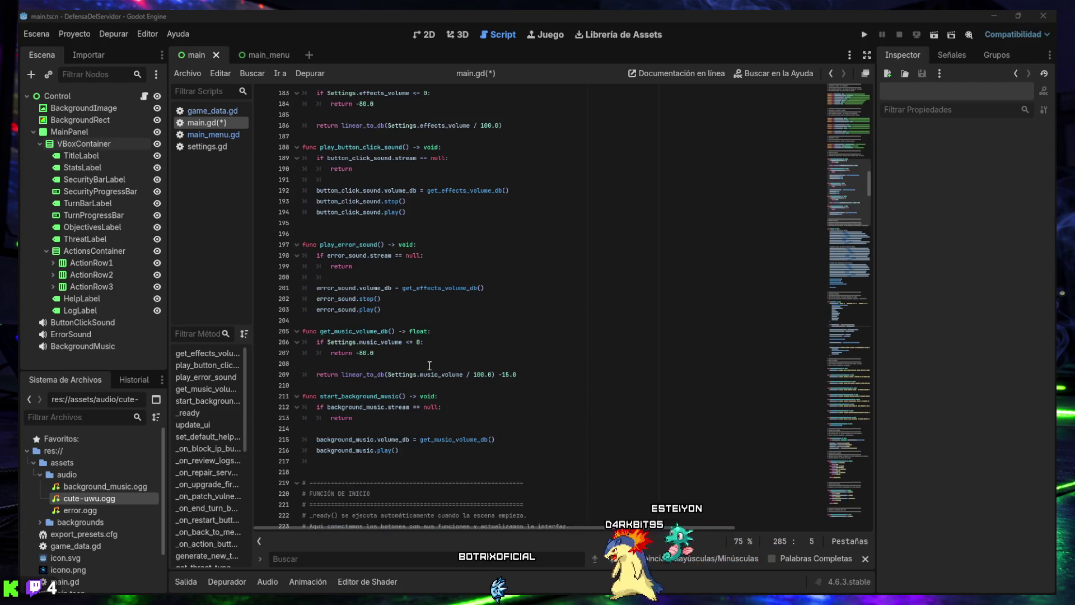
scroll(429, 366, "up", 5)
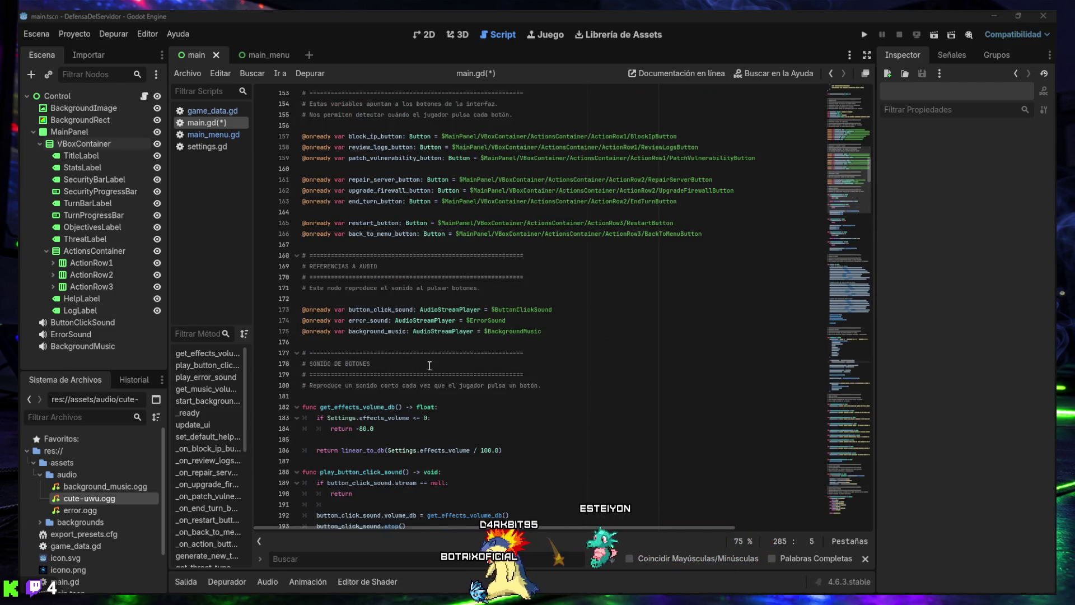
scroll(430, 365, "up", 12)
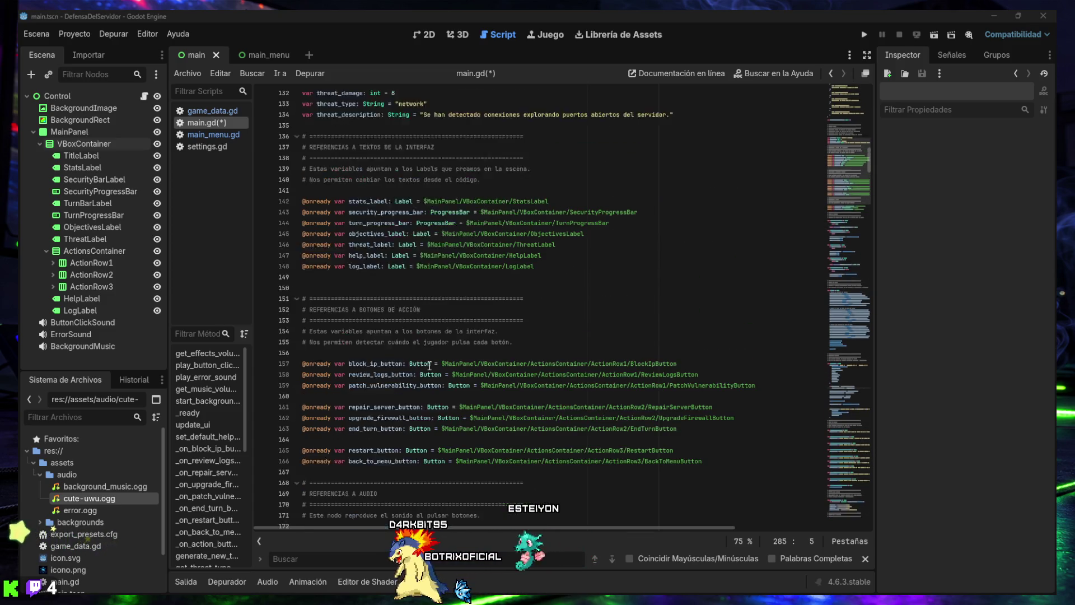
scroll(429, 364, "up", 15)
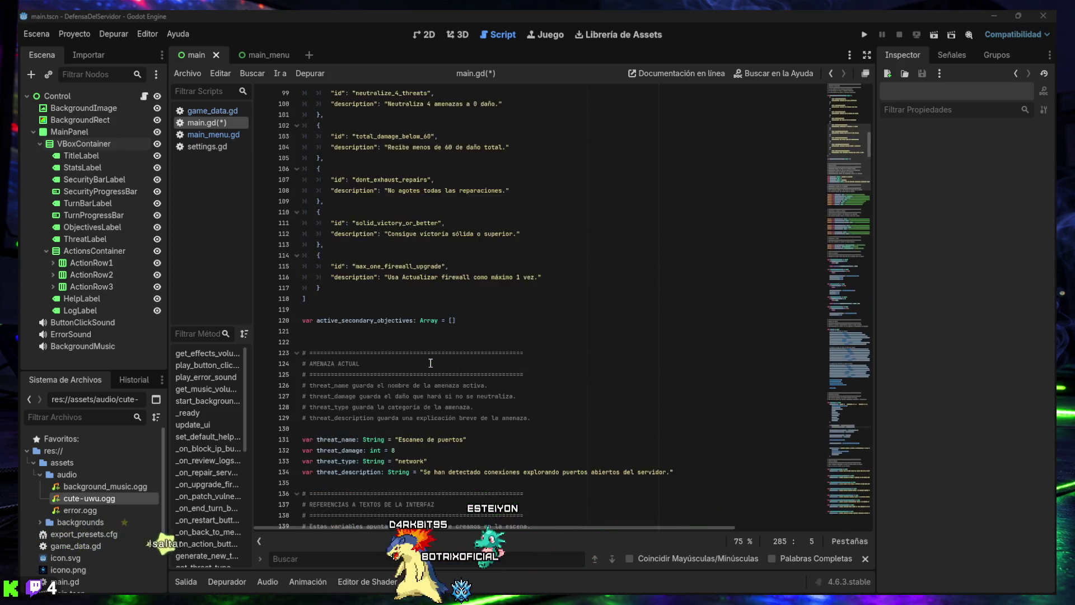
scroll(431, 362, "up", 7)
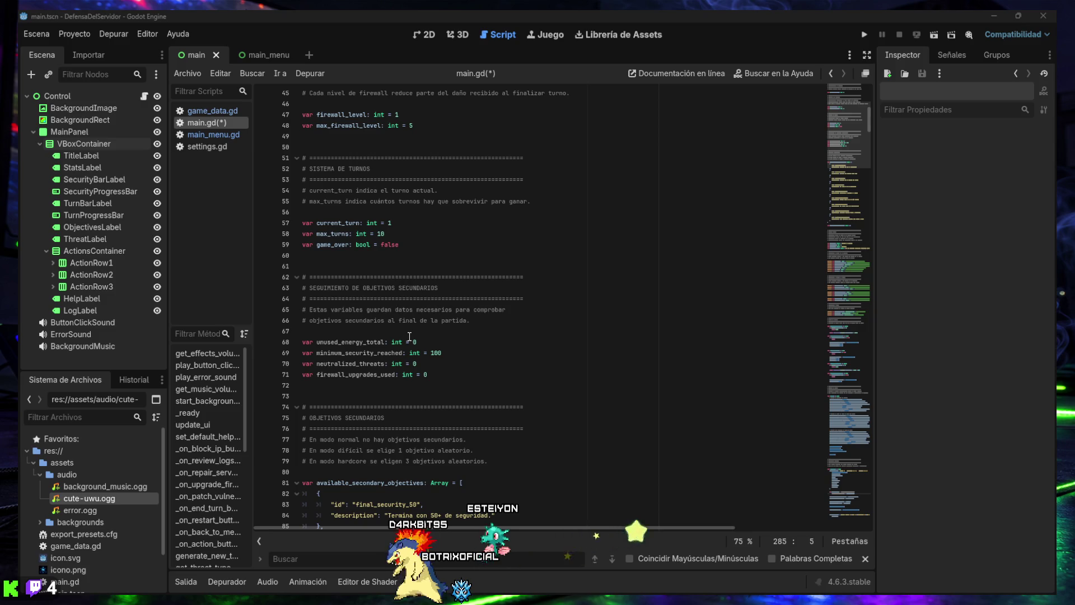
scroll(417, 366, "up", 3)
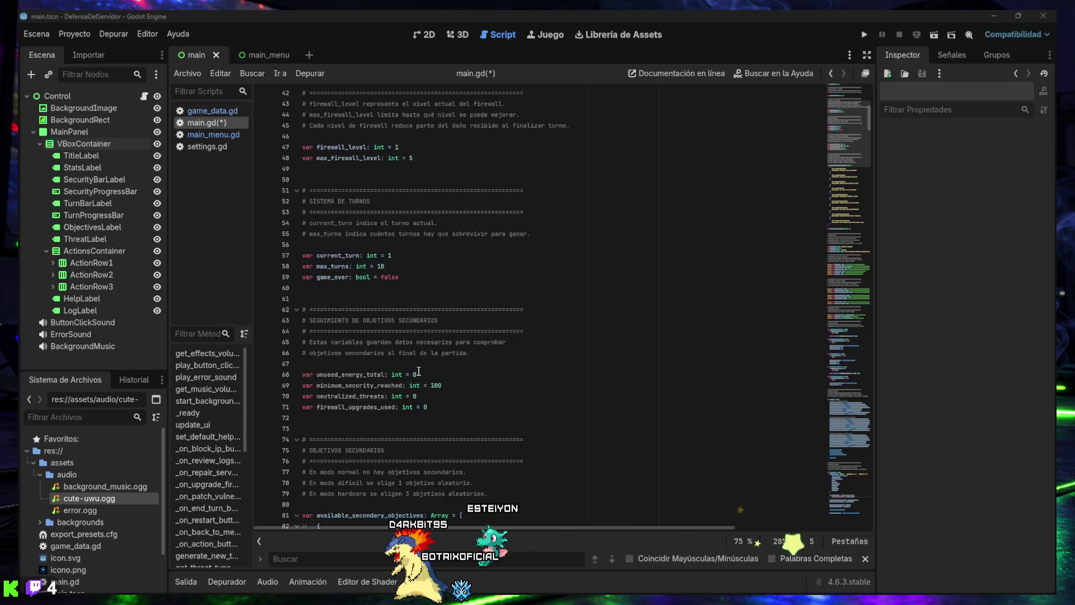
scroll(401, 322, "up", 5)
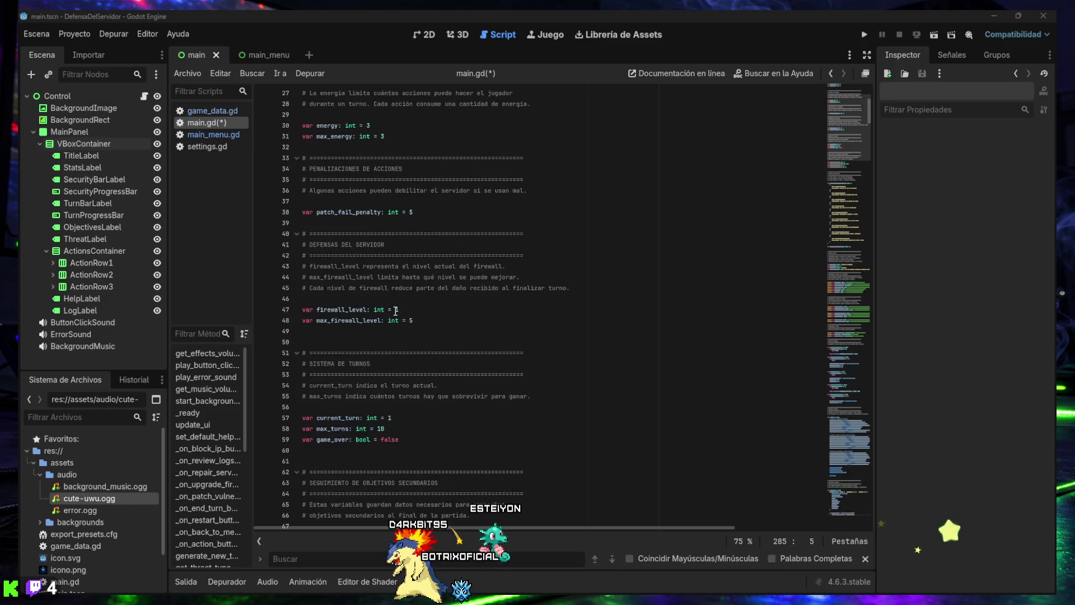
scroll(375, 232, "up", 2)
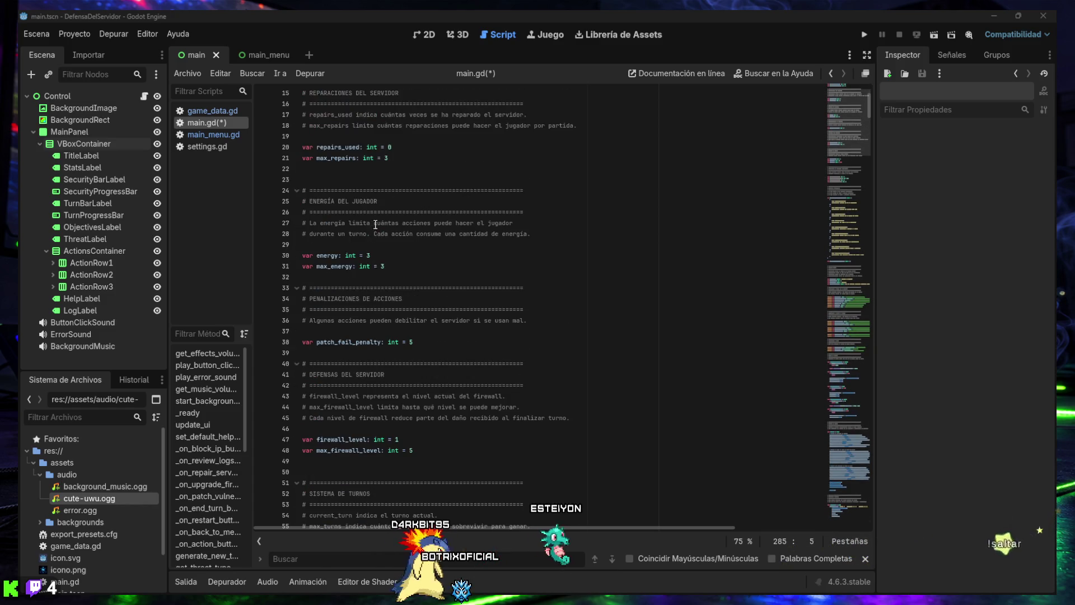
scroll(382, 187, "up", 3)
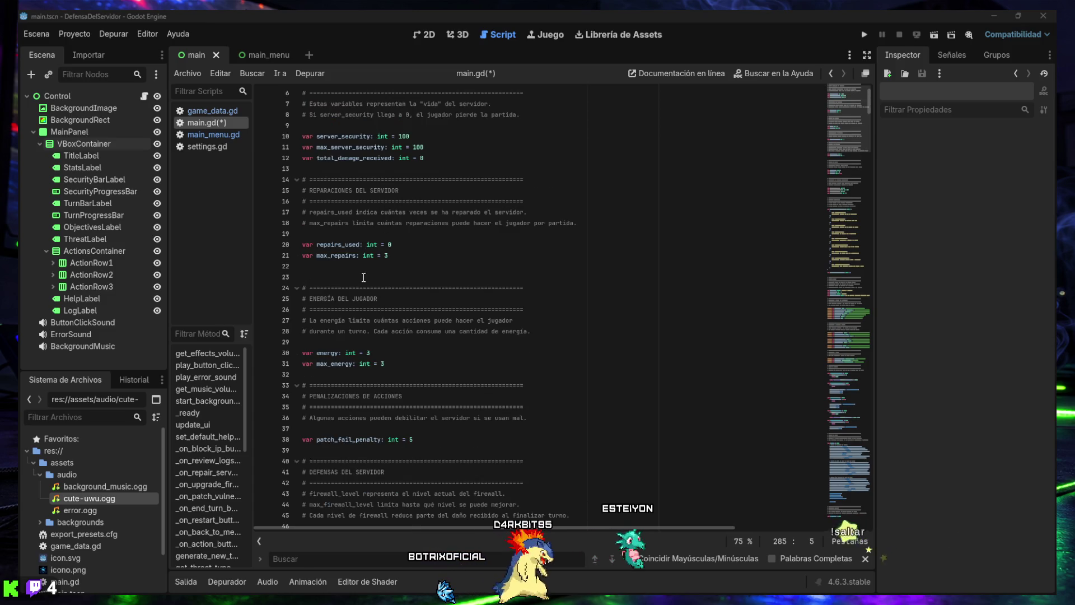
scroll(364, 257, "up", 1)
scroll(362, 265, "up", 1)
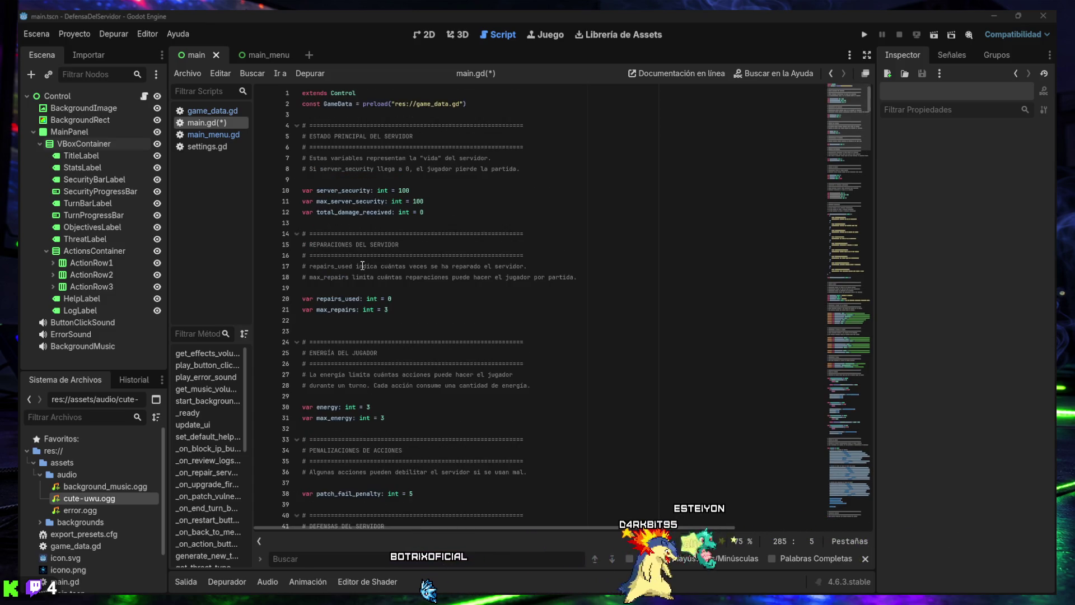
Jump to the script's end via the minimap and search for _on_end_turn_button_pressed
left_click_drag(848, 100, 848, 482)
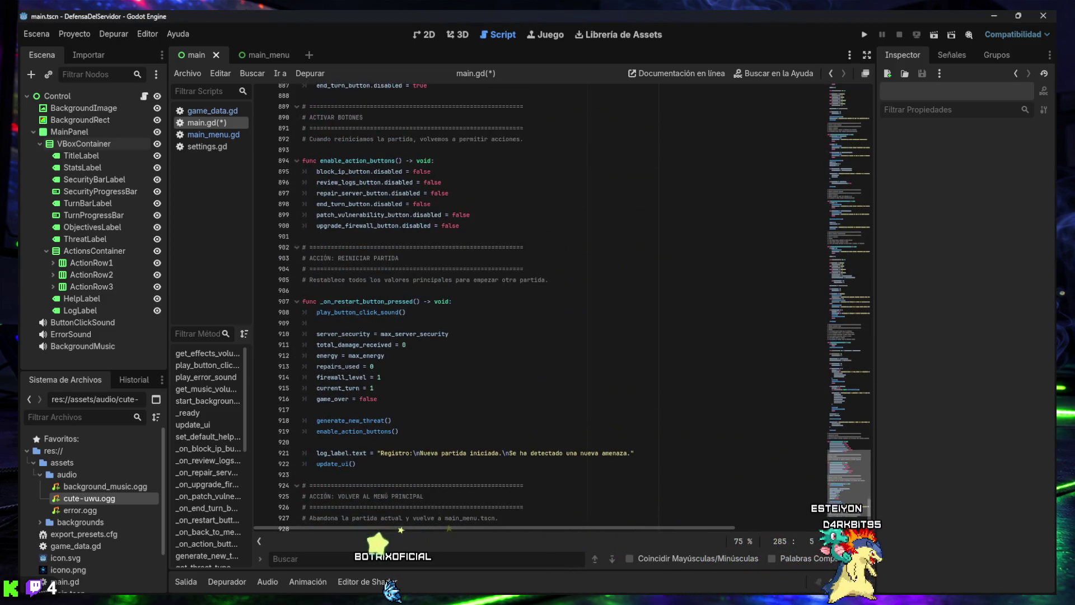
scroll(839, 479, "down", 2)
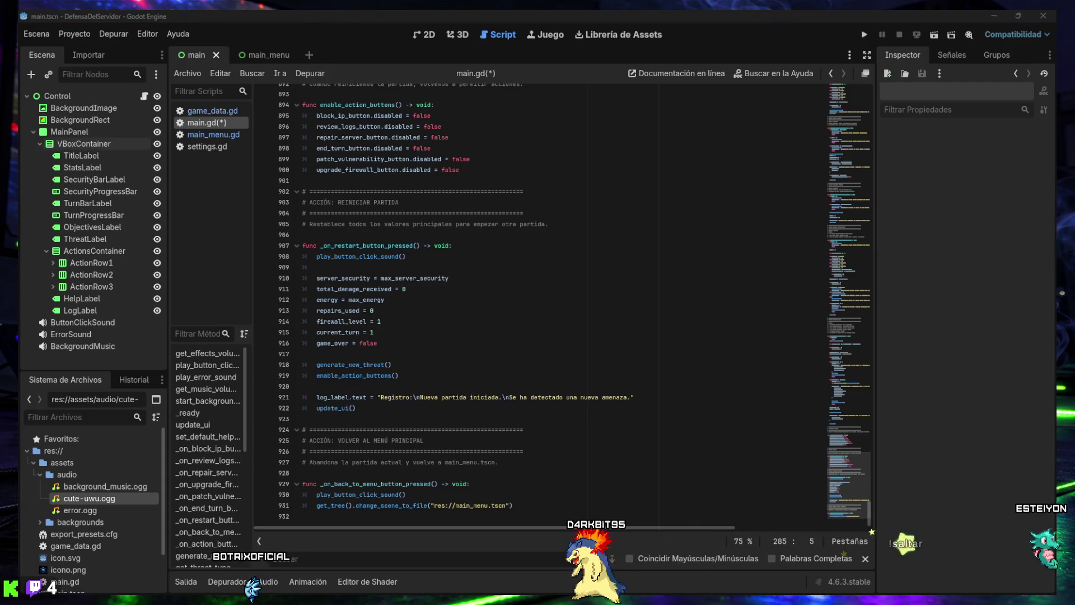
left_click(364, 558)
type("func _on_end_turn_button_pressed() -> void:")
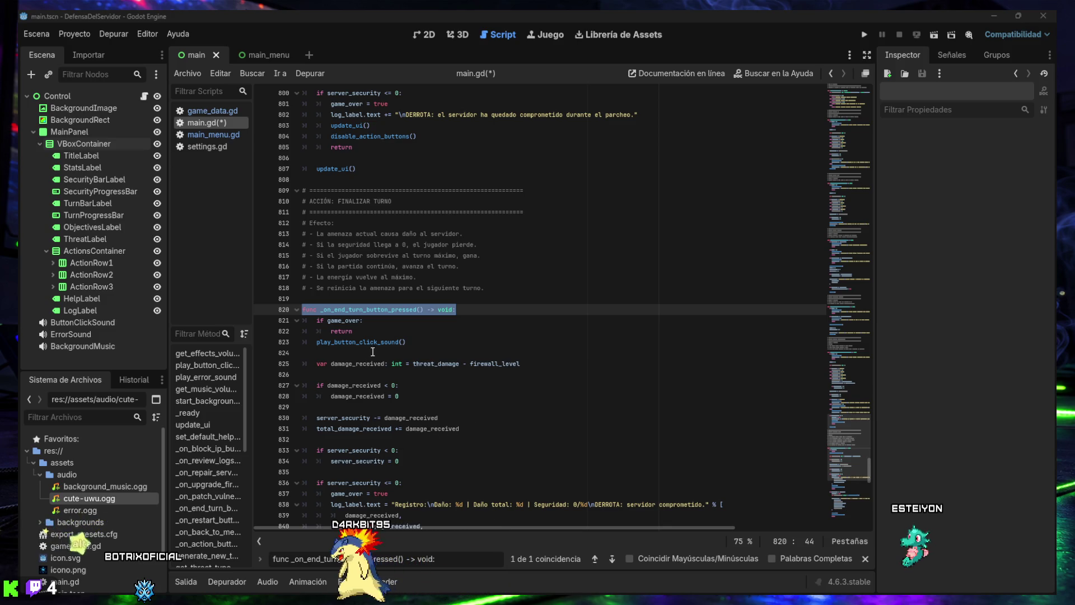
Add 'unused_energy_total += energy' right after play_button_click_sound() in the end-turn handler
scroll(372, 351, "down", 8)
scroll(375, 351, "down", 3)
scroll(375, 352, "down", 1)
scroll(375, 352, "down", 2)
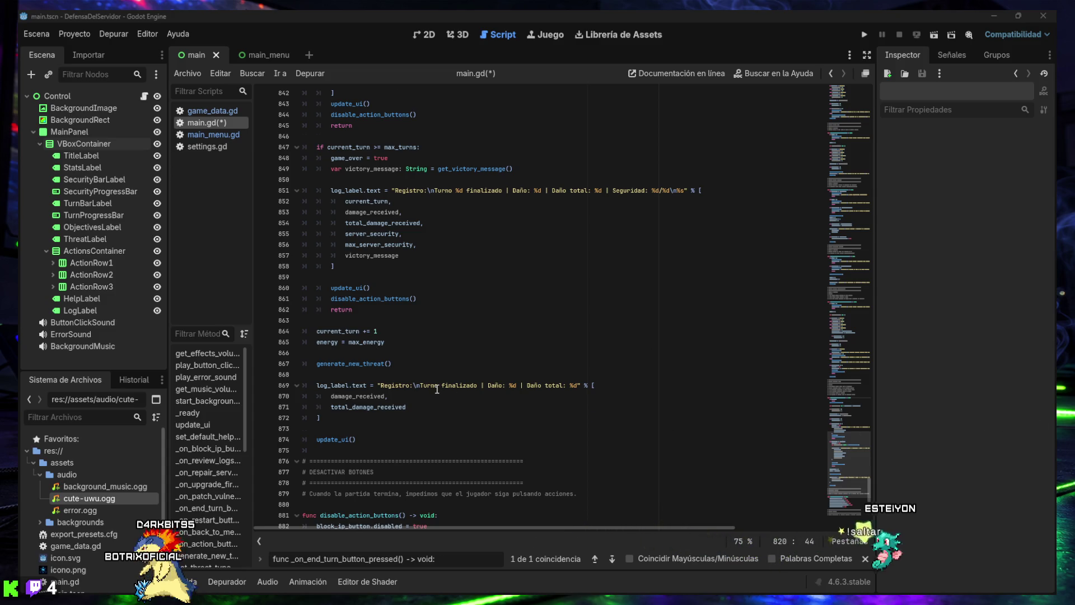
scroll(437, 389, "up", 4)
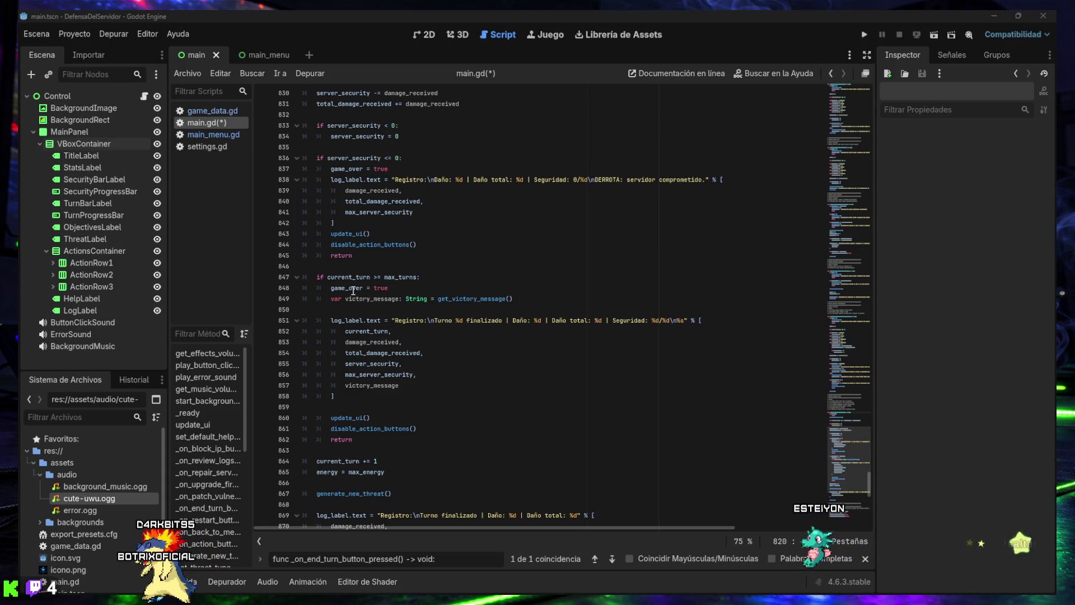
scroll(353, 290, "up", 1)
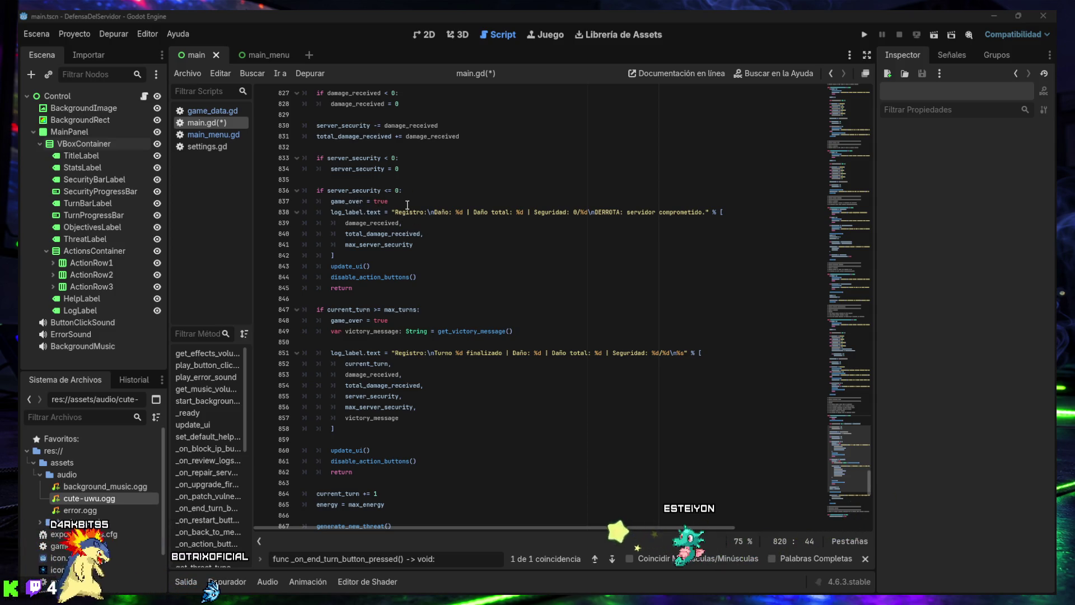
scroll(390, 201, "up", 1)
scroll(390, 202, "up", 3)
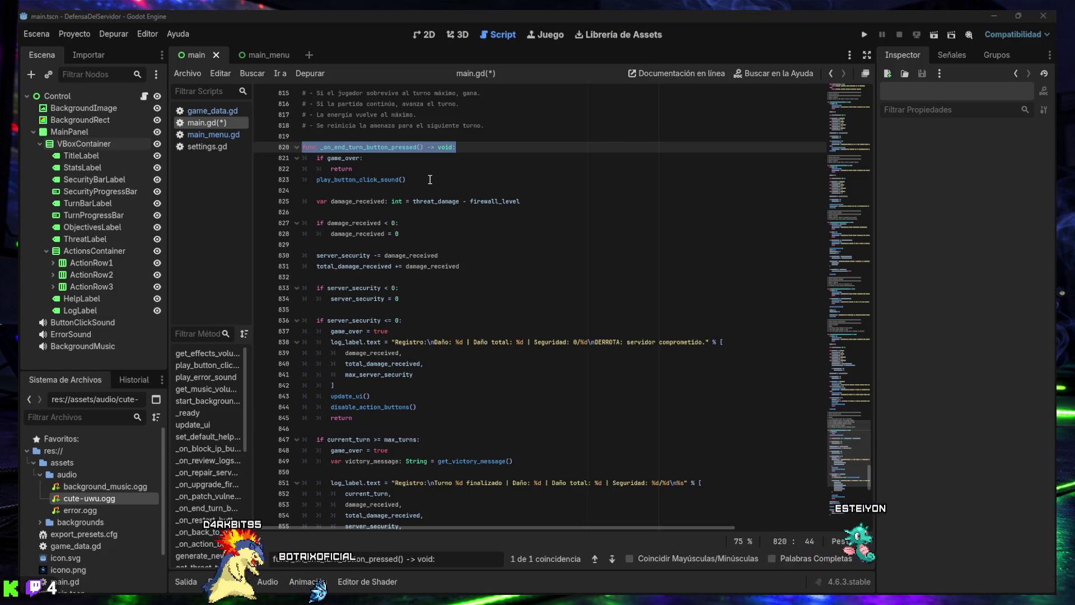
left_click(432, 181)
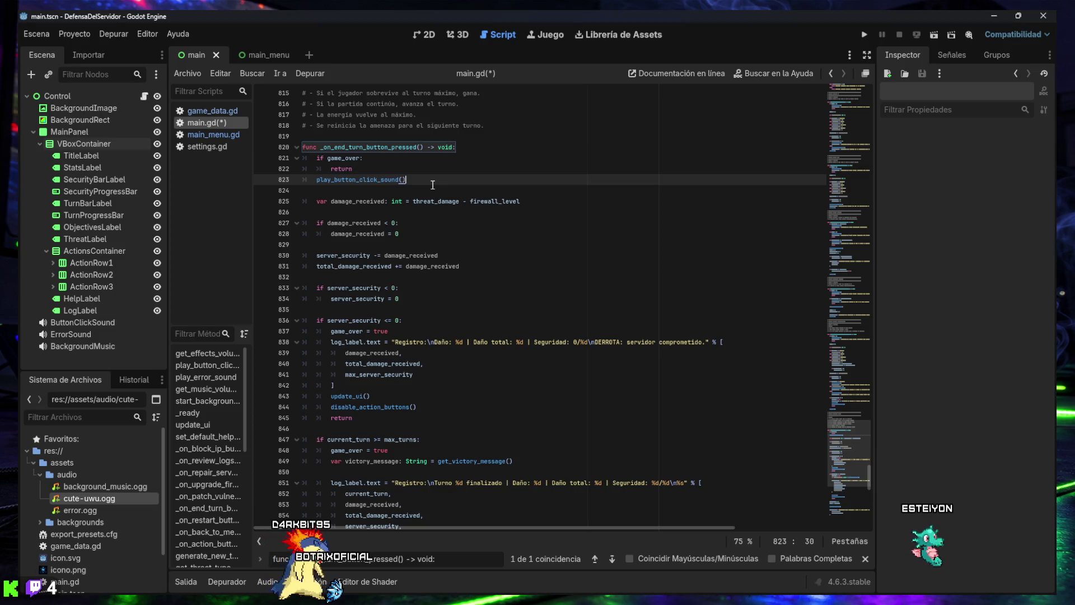
key("ctrl+v")
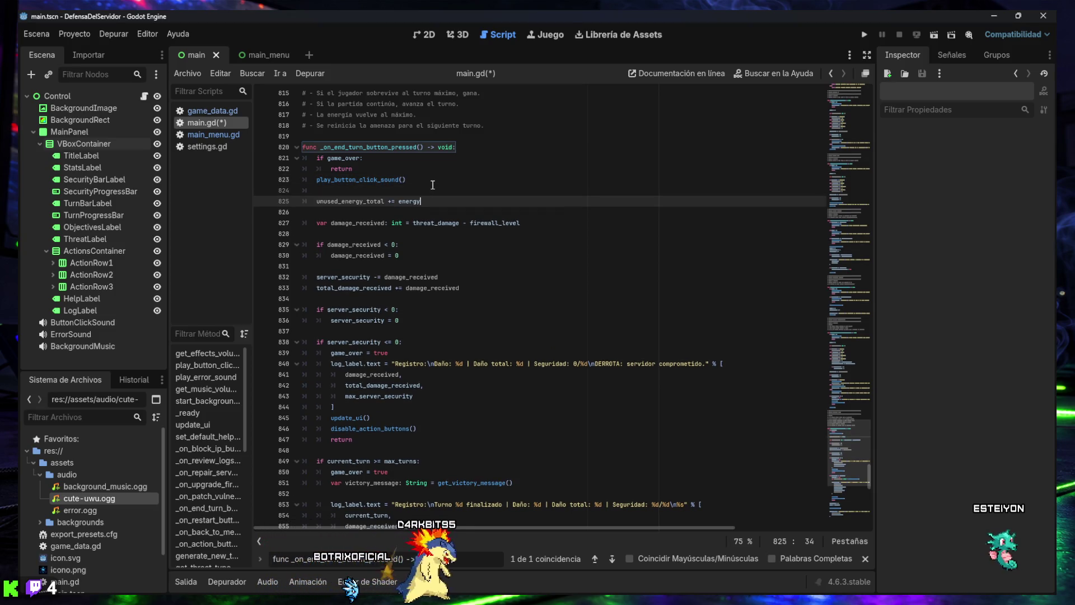
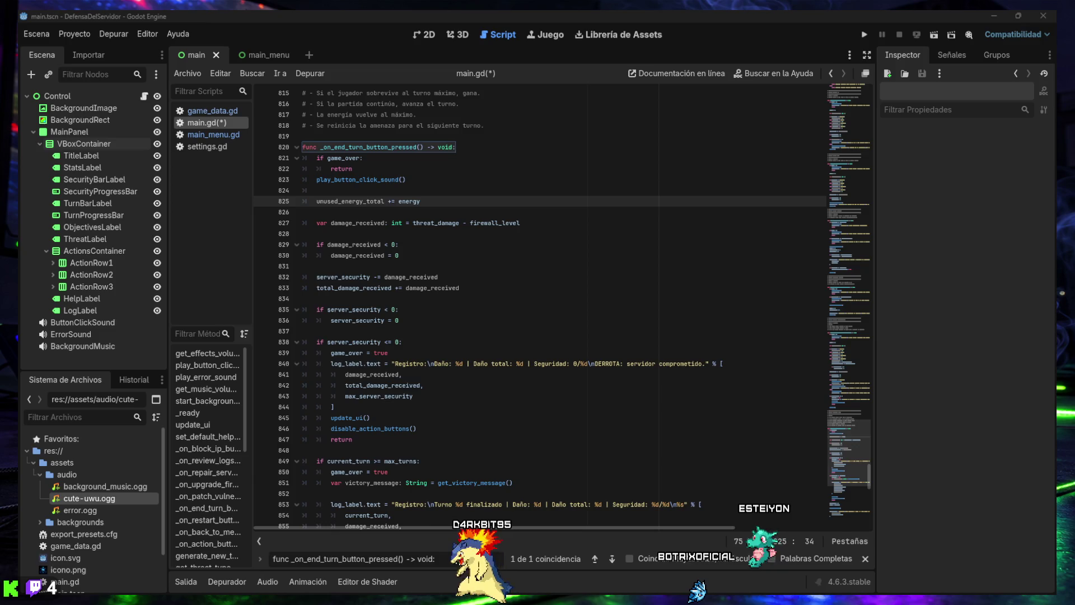
Add an indented 'if threat_damage <= 0: neutralized_threats += 1' block below unused_energy_total and save main.gd
left_click_drag(435, 559, 322, 559)
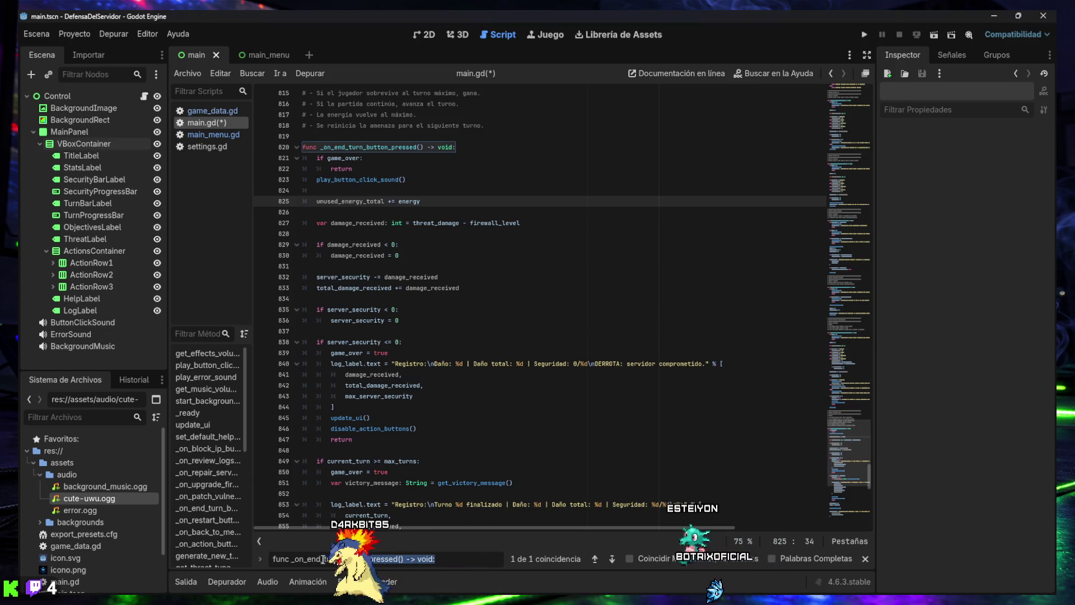
key("ctrl+z")
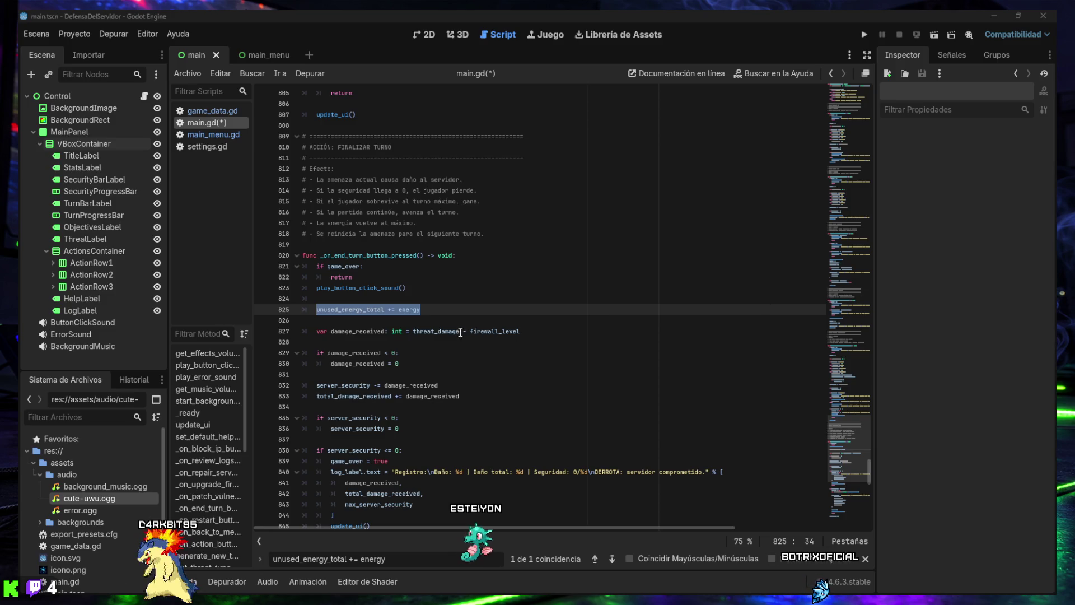
left_click(441, 320)
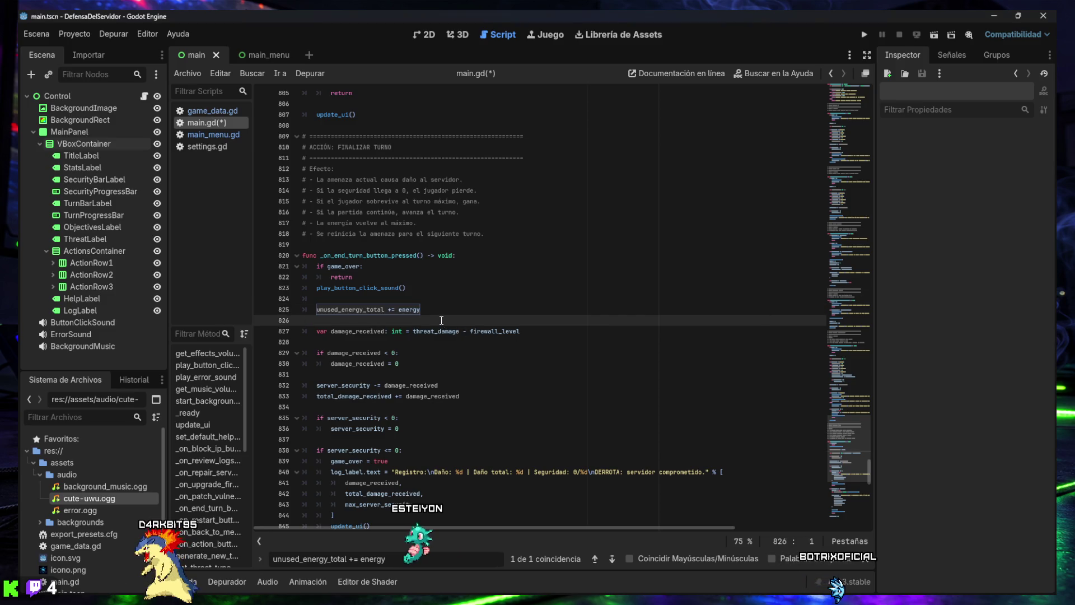
key("Left")
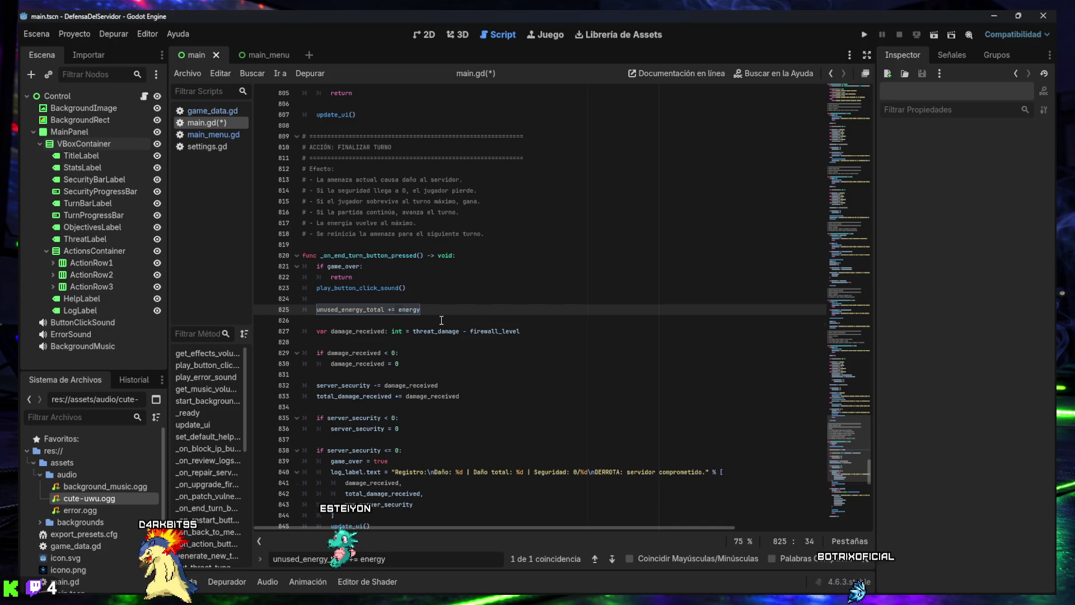
key("Down")
type("if threat_damage <= 0: neutralized_threats += 1")
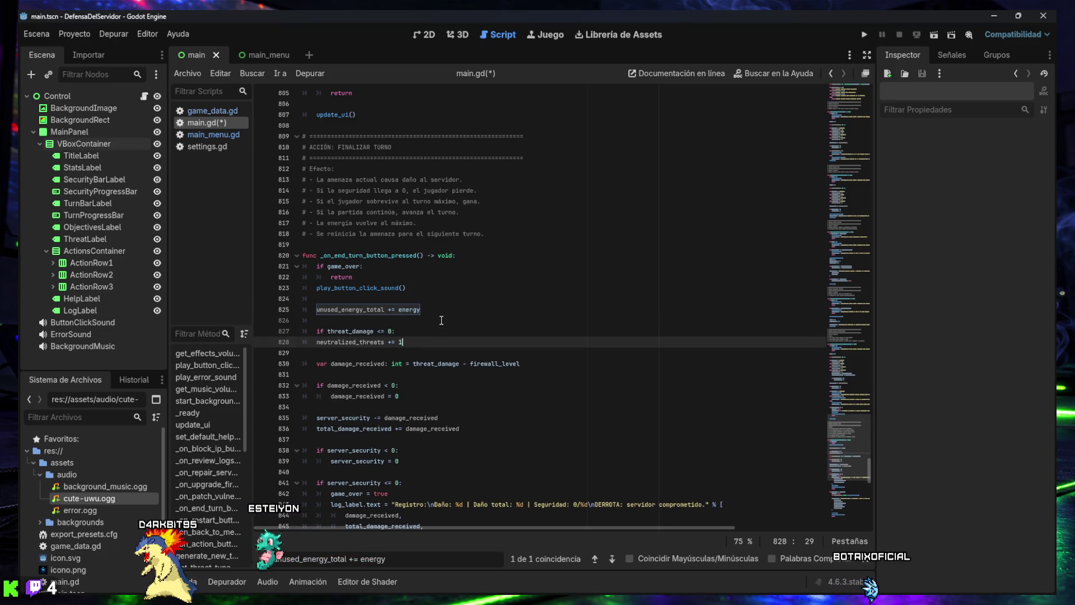
key("Home")
key("Tab")
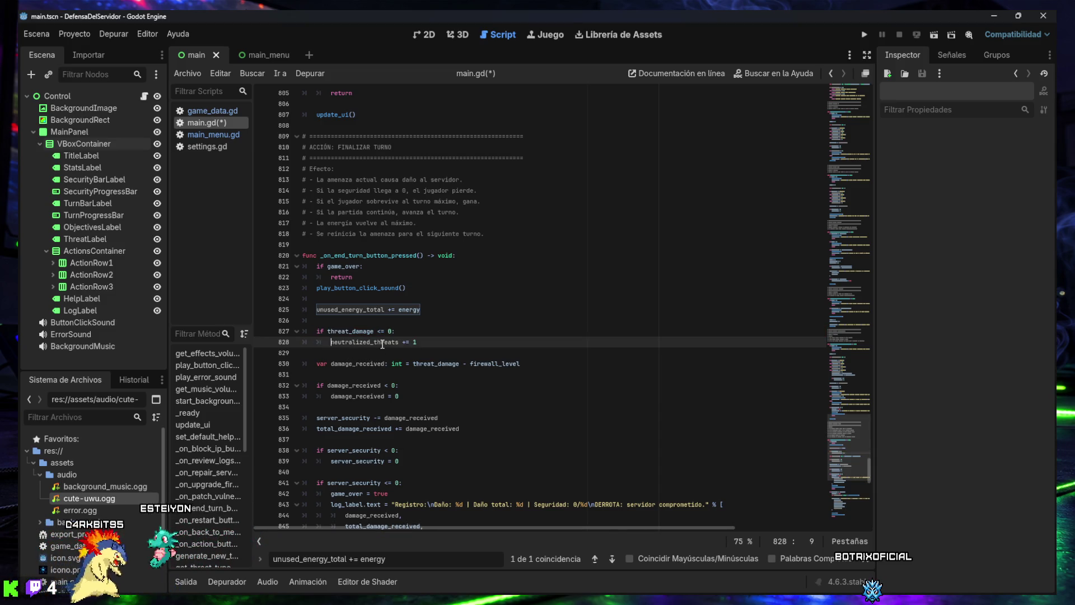
key("ctrl+s")
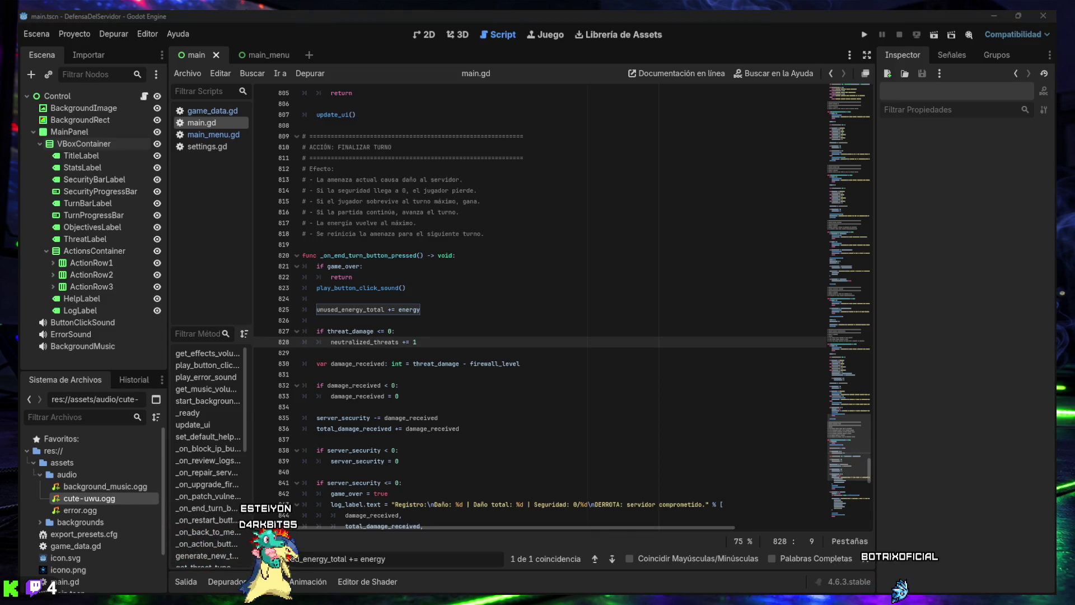
Search main.gd for _on_upgrade_firewall_button_pressed
left_click(419, 548)
key("ctrl+a")
key("ctrl+v")
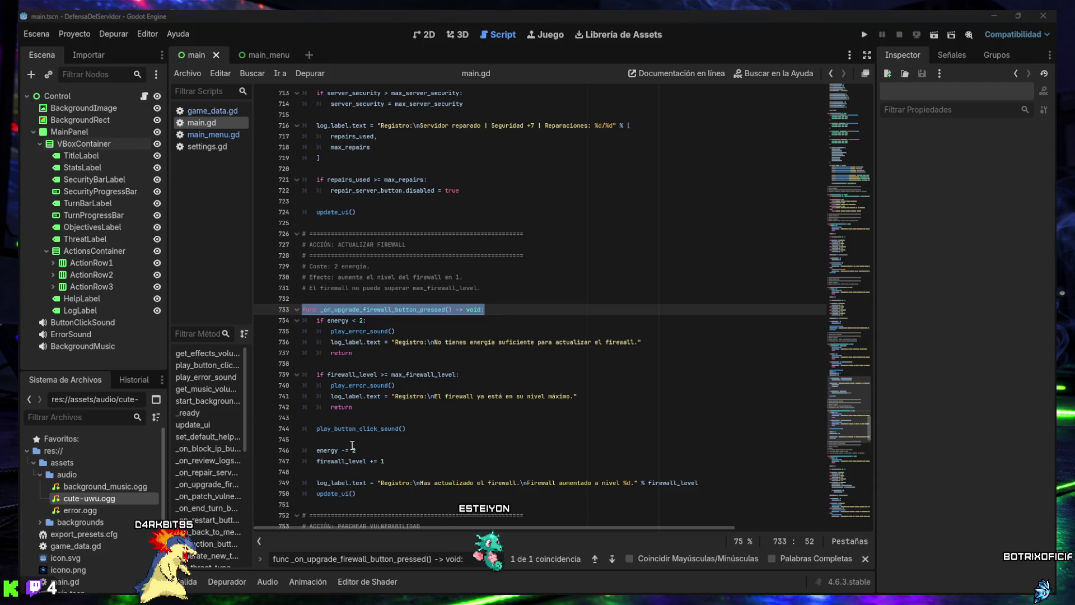
Add 'firewall_upgrades_used += 1' after firewall_level += 1 and locate _on_restart_button_pressed
left_click(413, 461)
key("Return")
type("firewall_upgrades_used += 1")
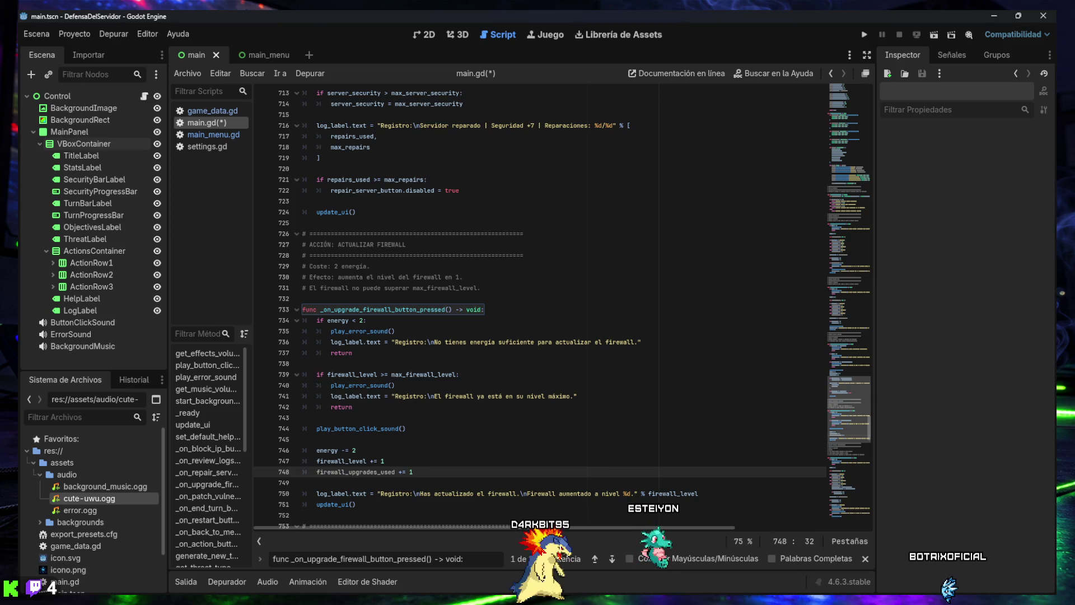
key("ctrl+f")
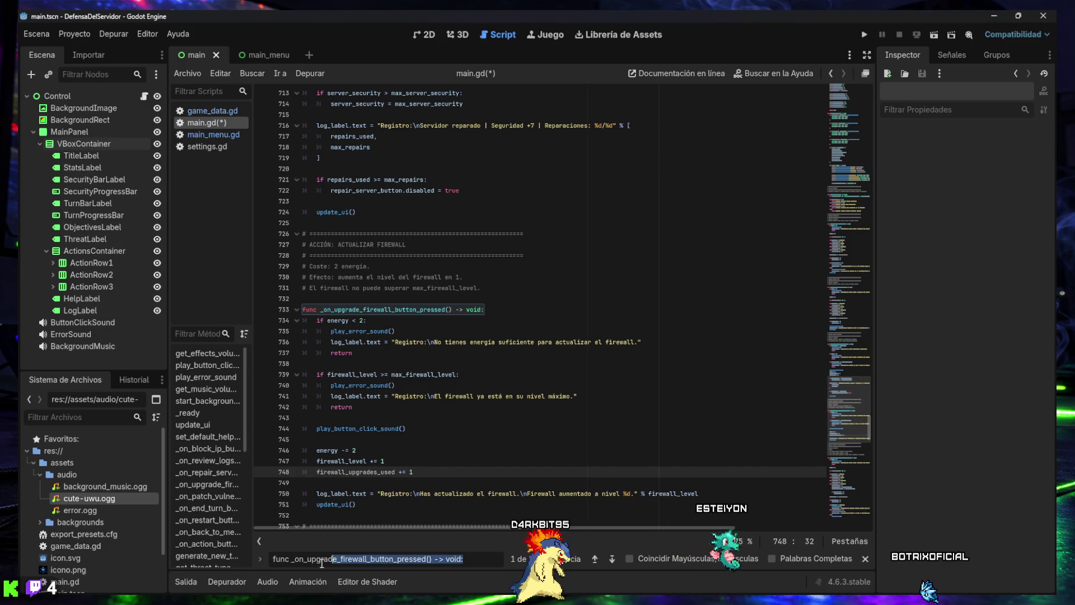
type("func _on_restart_button_pressed() -> void:")
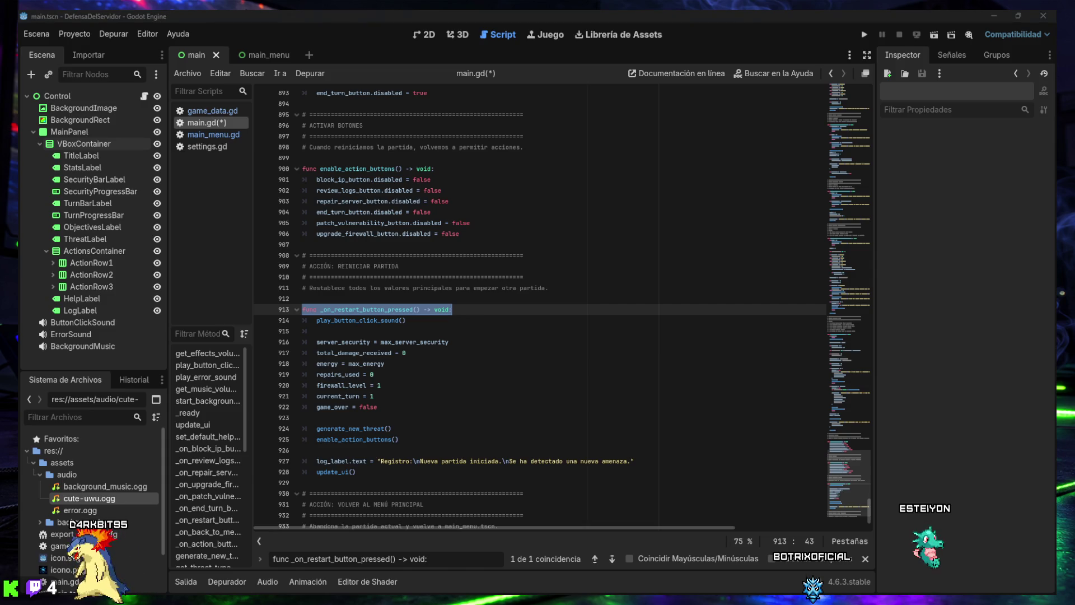
Paste the secondary-objective reset lines and generate_secondary_objectives() after game_over = false, indented into the function
left_click(412, 408)
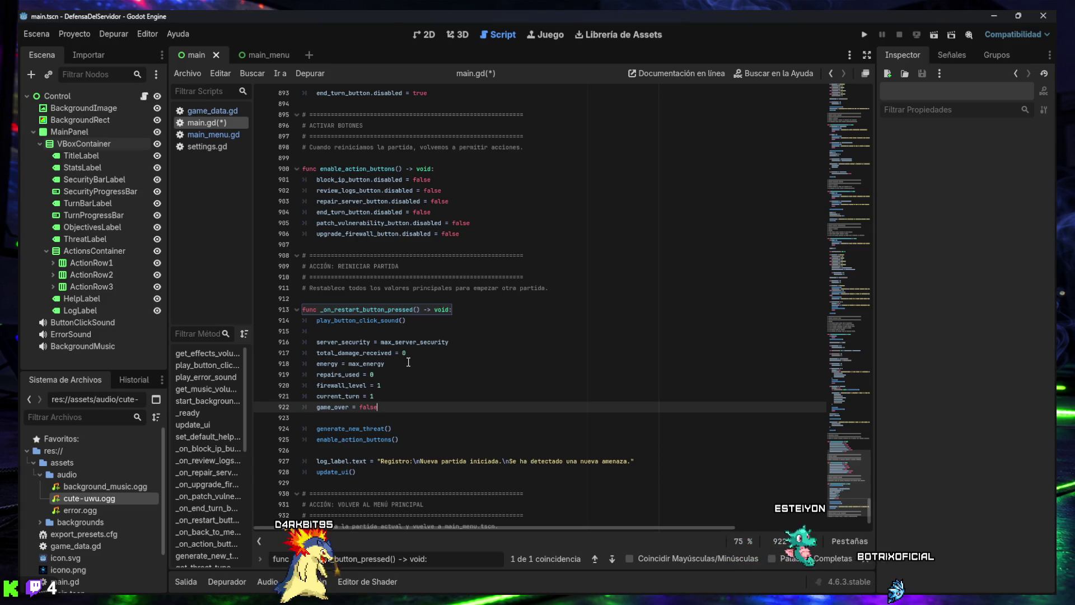
key("Return")
key("Return")
type("unused_energy_total = 0 minimum_security_reached = max_server_security neutralized_threats = 0 firewall_upgrades_used = 0 generate_secondary_objectives()")
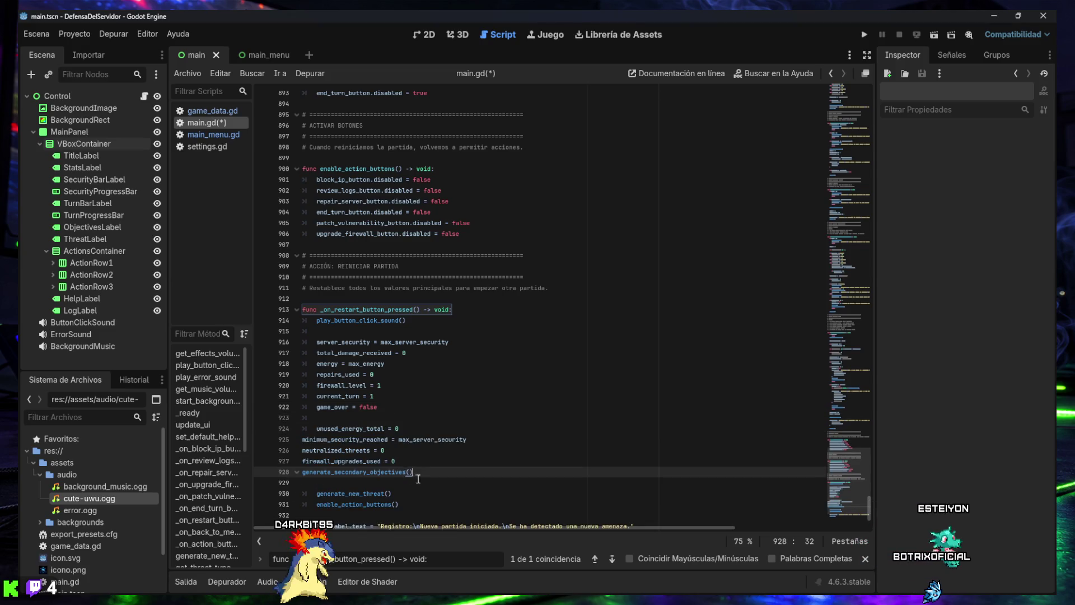
mouse_move(417, 473)
left_mouse_down()
mouse_move(307, 454)
mouse_move(293, 441)
left_mouse_up()
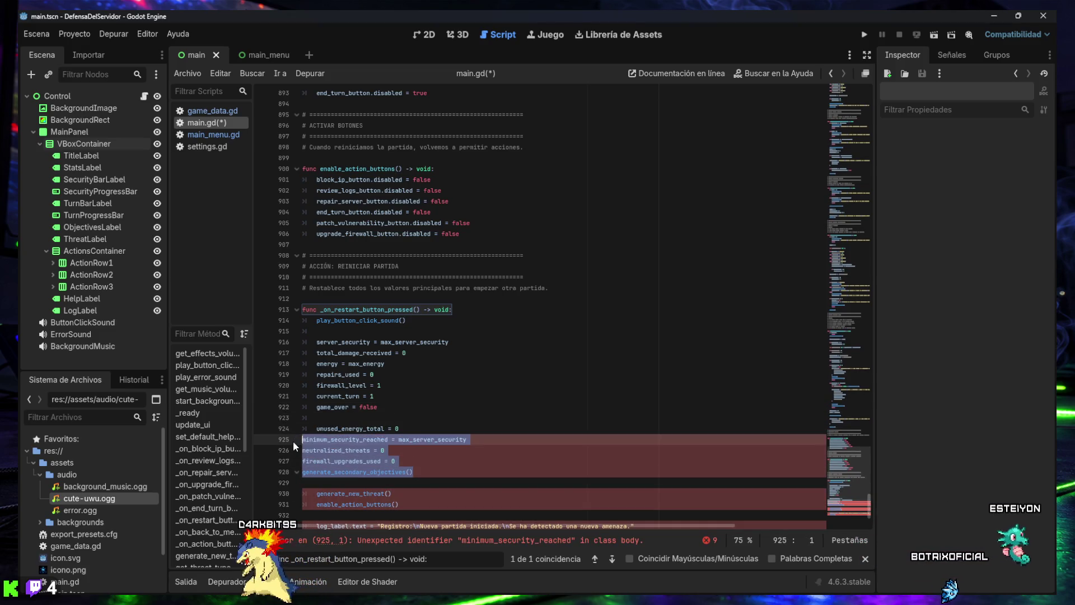
key("Tab")
left_click(471, 466)
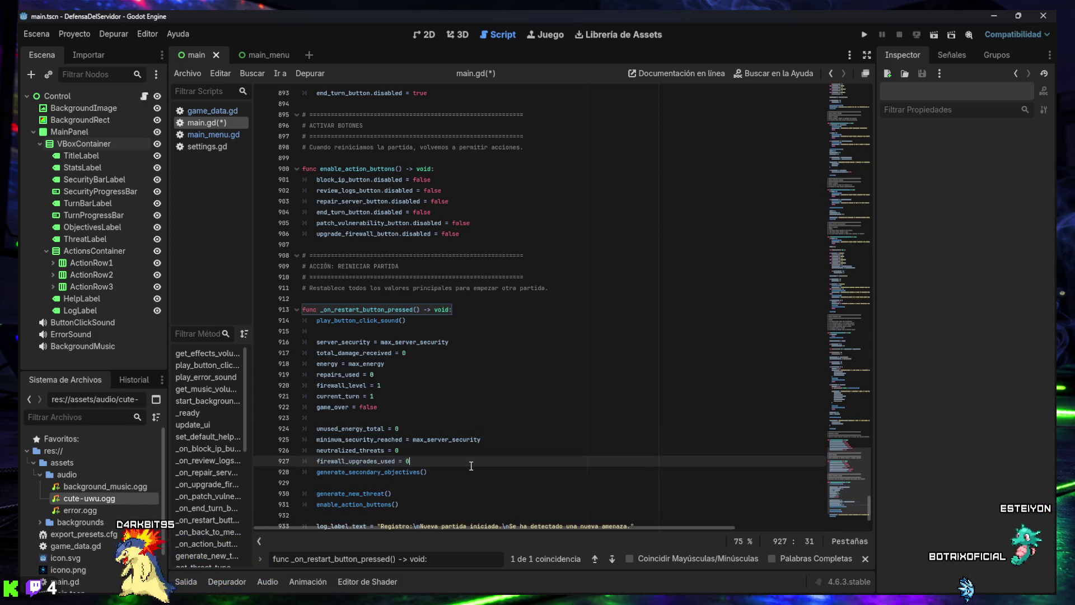
Save main.gd and close the find bar
scroll(451, 452, "down", 1)
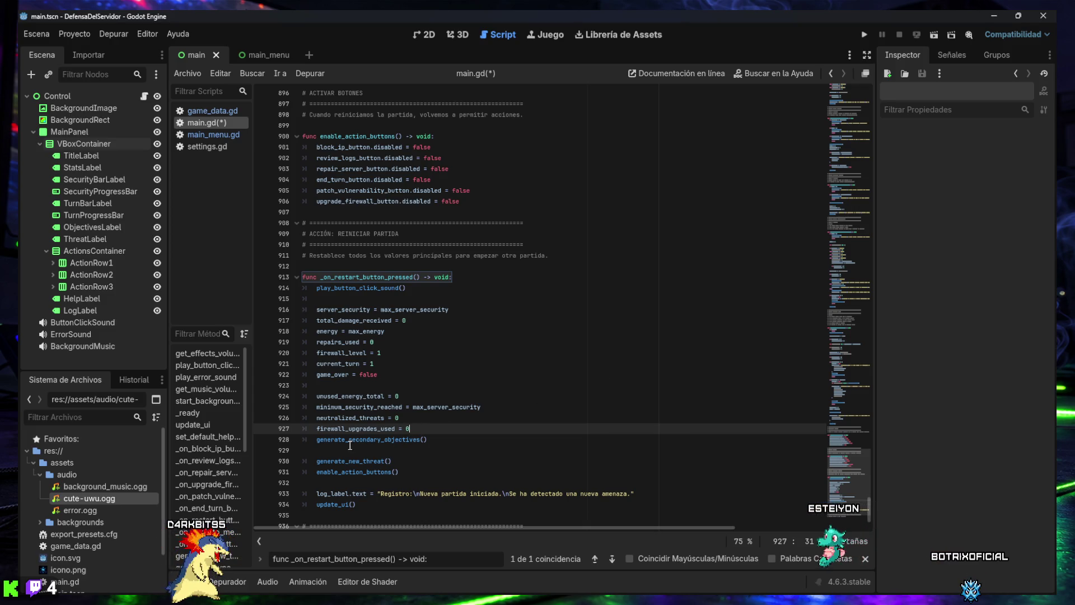
scroll(474, 437, "down", 1)
key("ctrl+s")
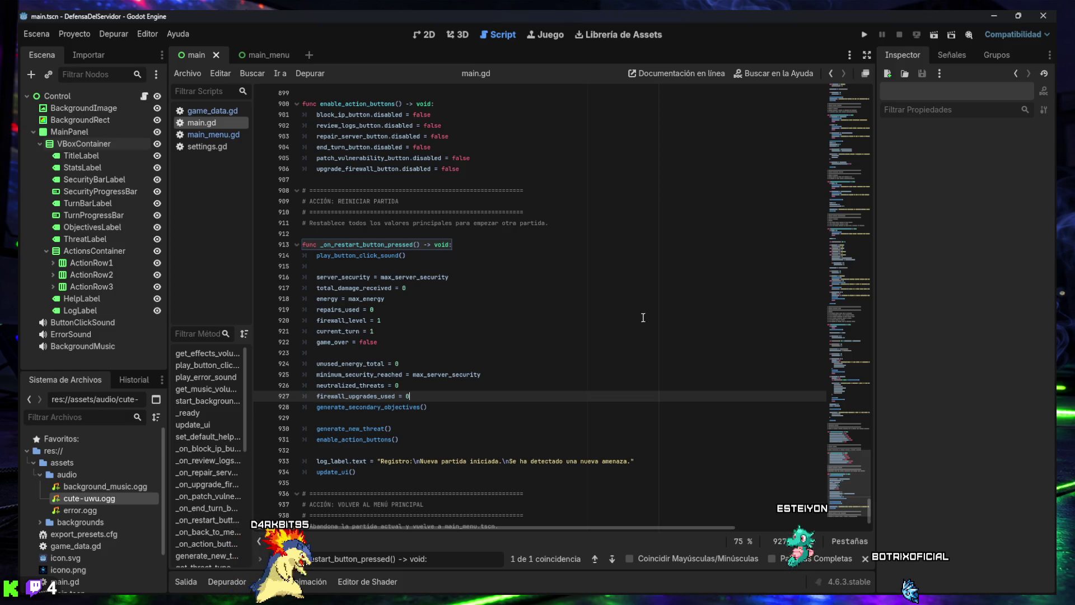
key("Escape")
key("Up")
key("Up")
key("Up")
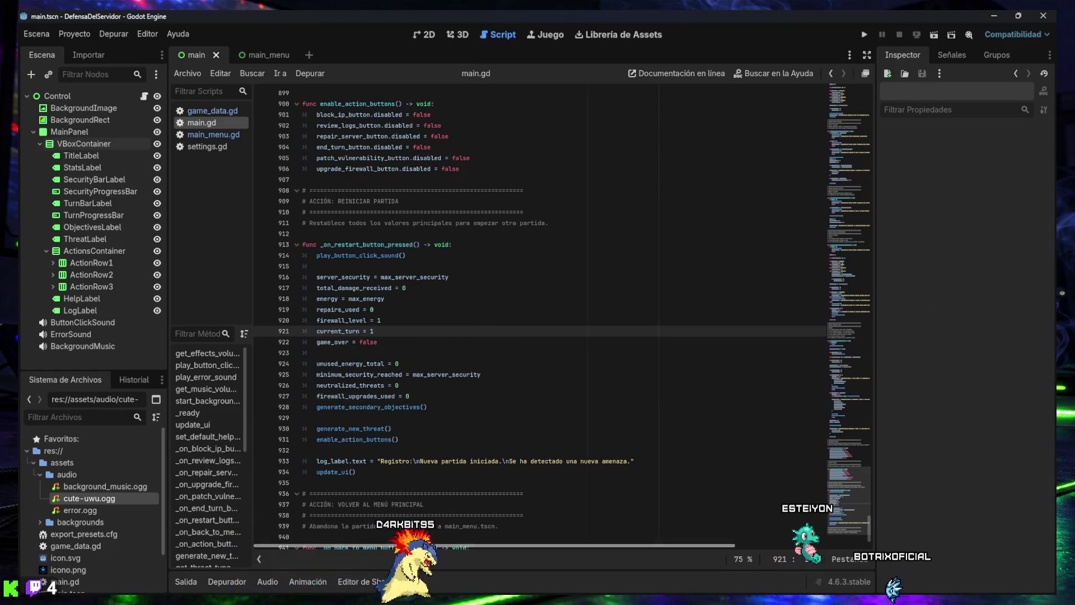
key("Down")
key("Down")
key("Down")
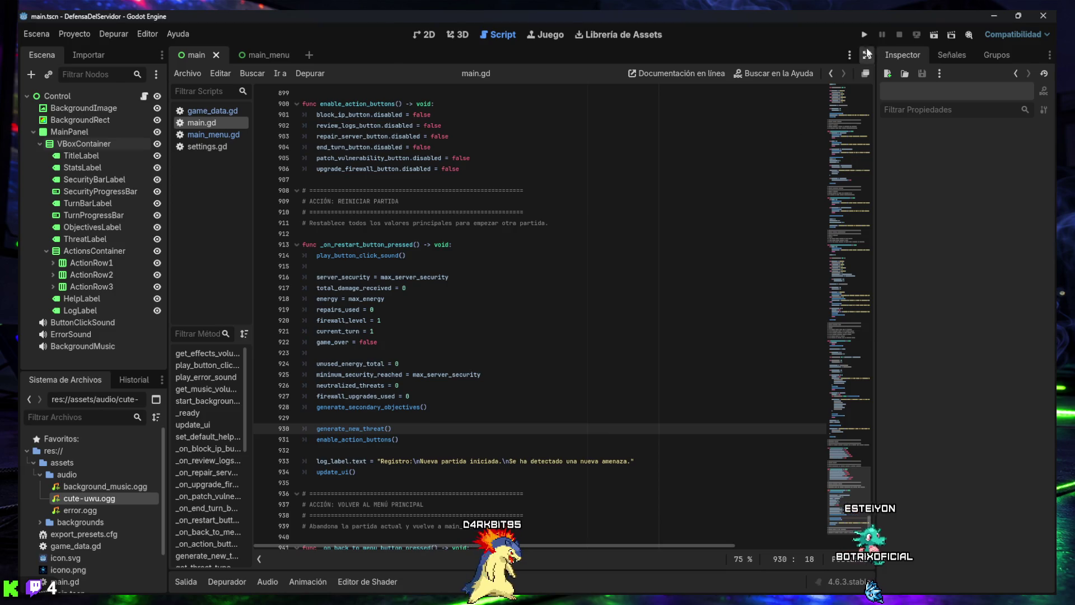
Run the project and start a Hardcore match
left_click(864, 34)
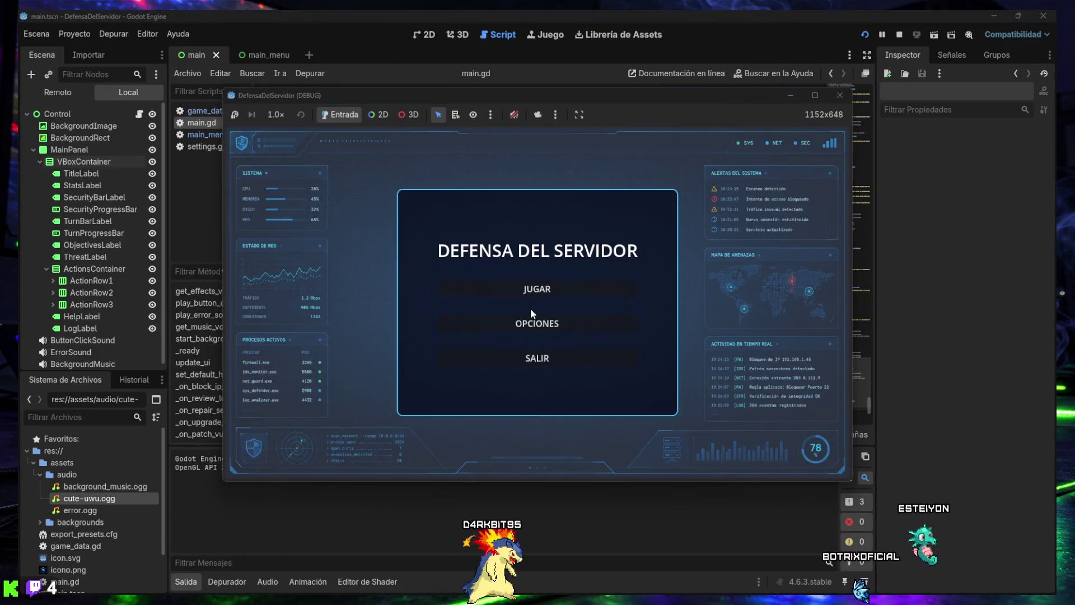
left_click(537, 285)
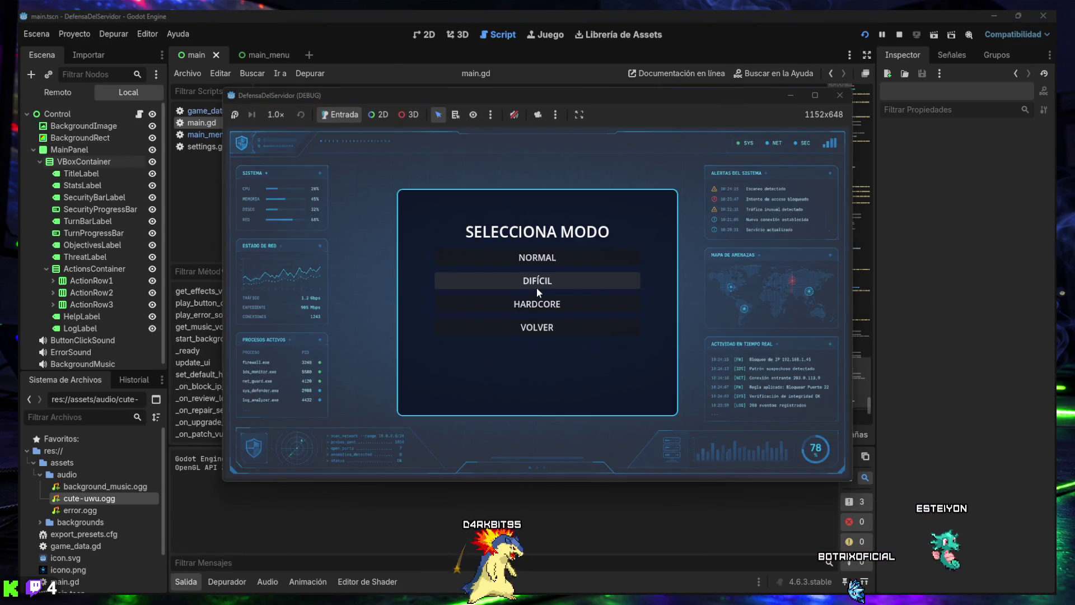
left_click(528, 305)
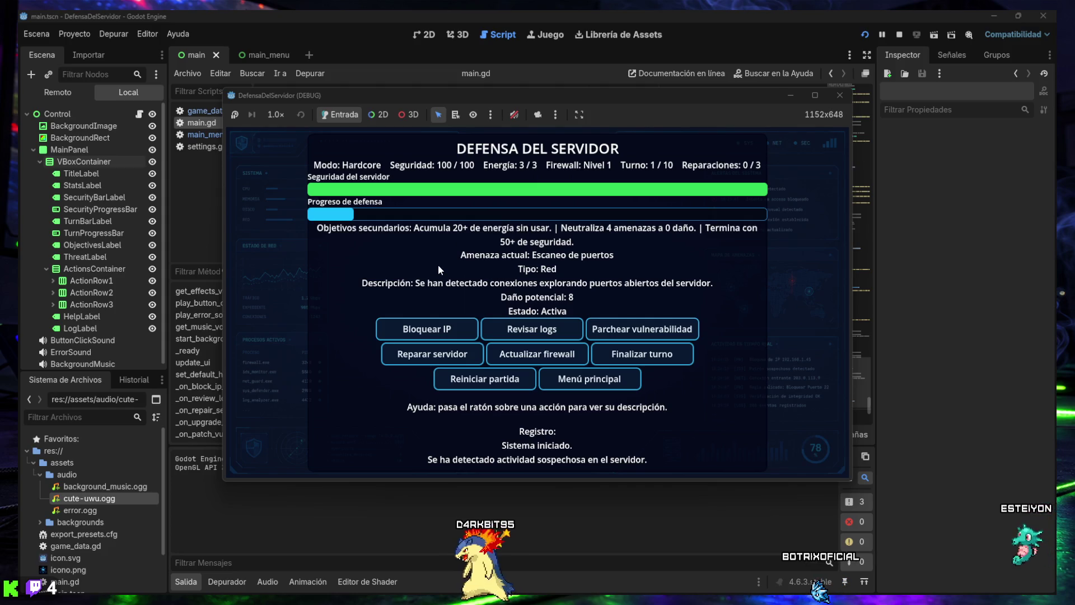
Play Hardcore turns 1–4, blocking IPs, patching the FTP vulnerability and reviewing logs
left_click(437, 330)
left_click(663, 354)
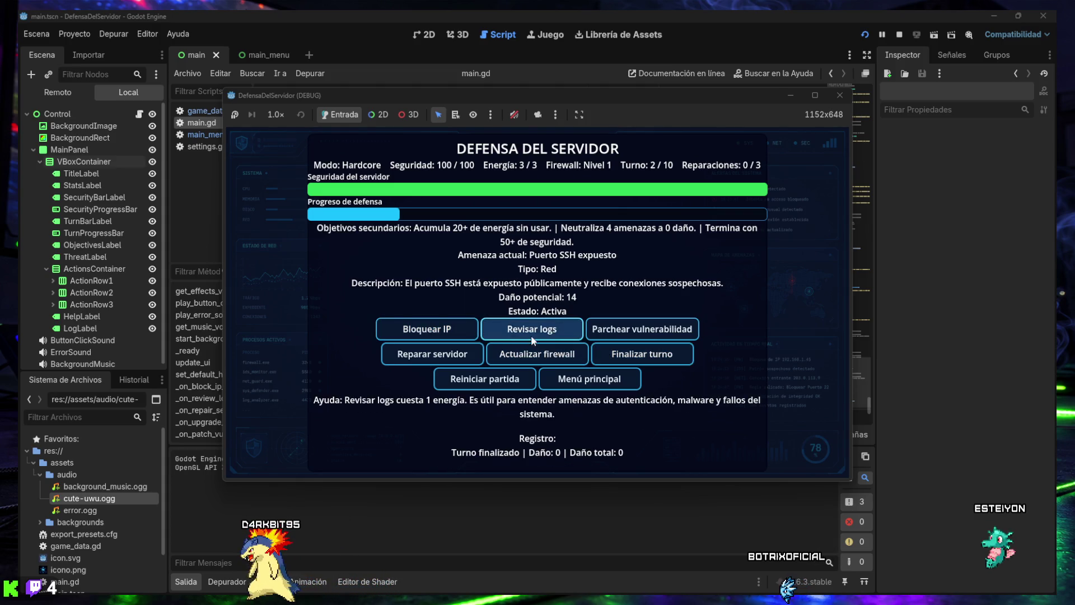
mouse_move(620, 336)
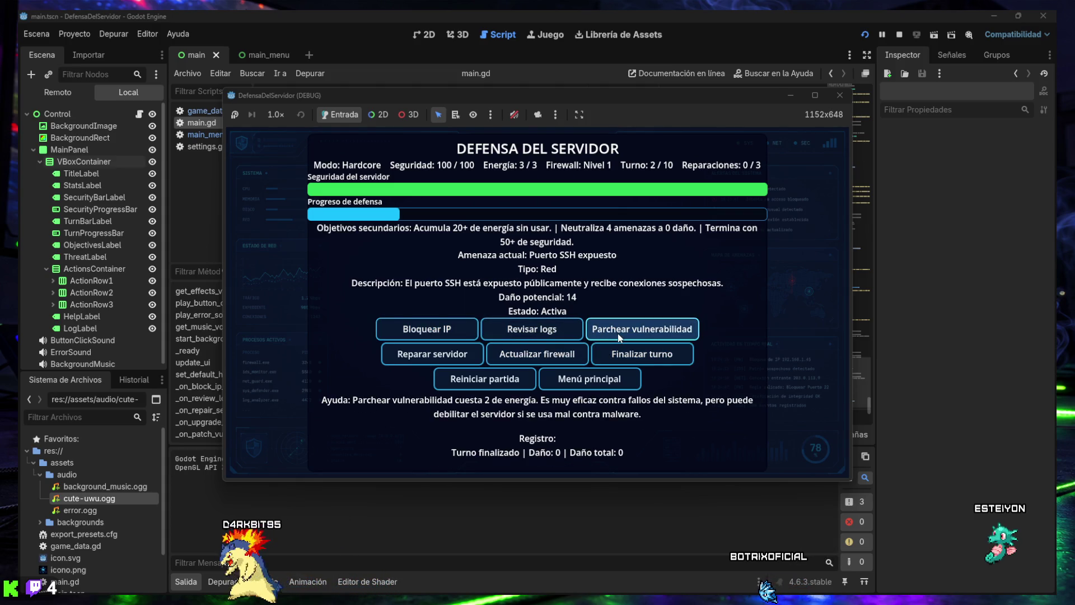
mouse_move(570, 331)
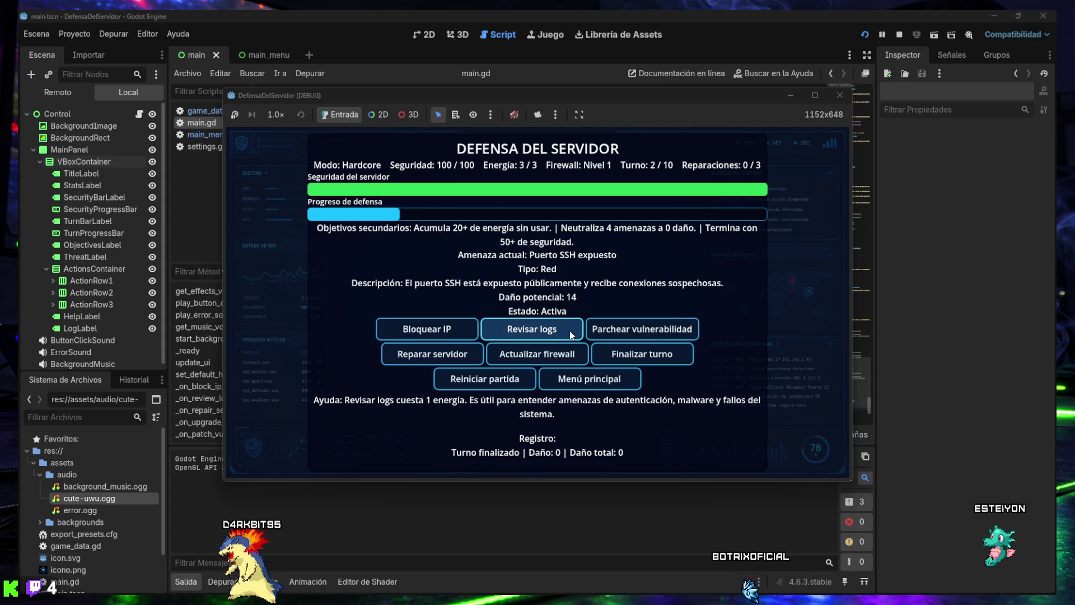
mouse_move(456, 328)
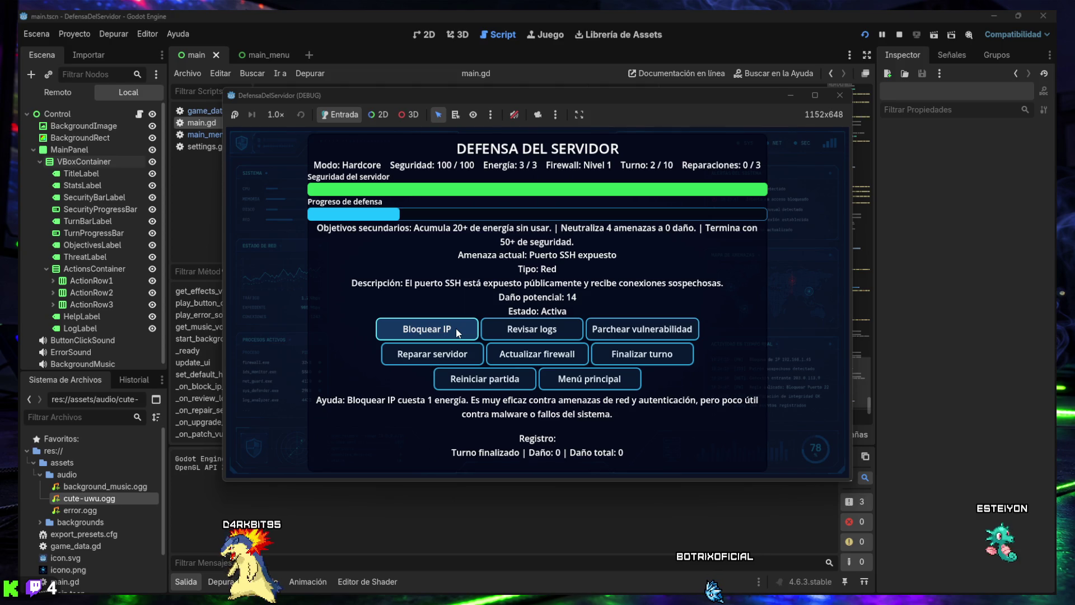
left_click(456, 328)
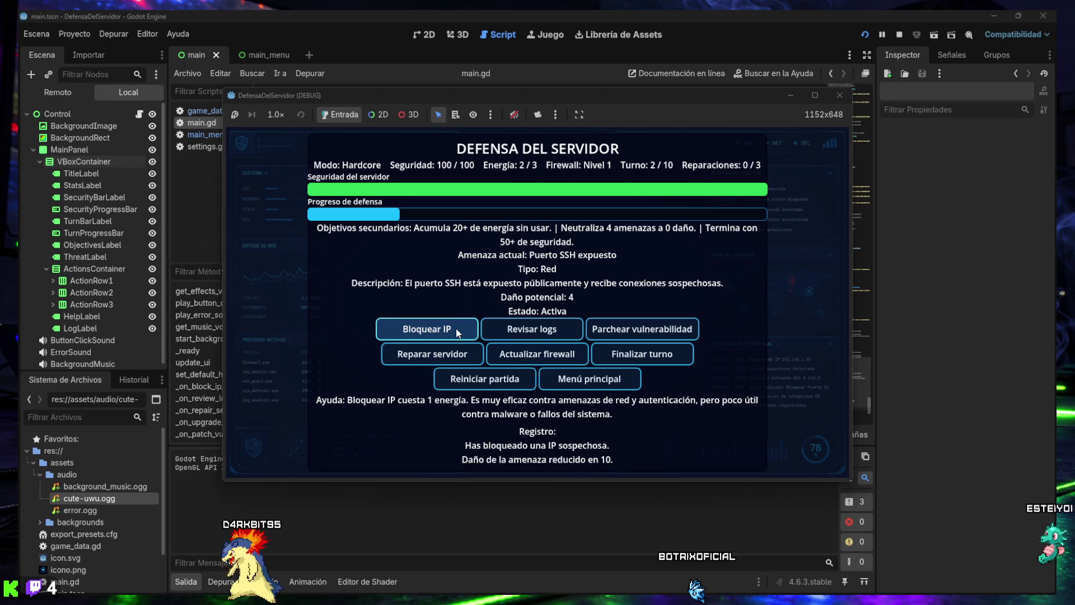
mouse_move(537, 359)
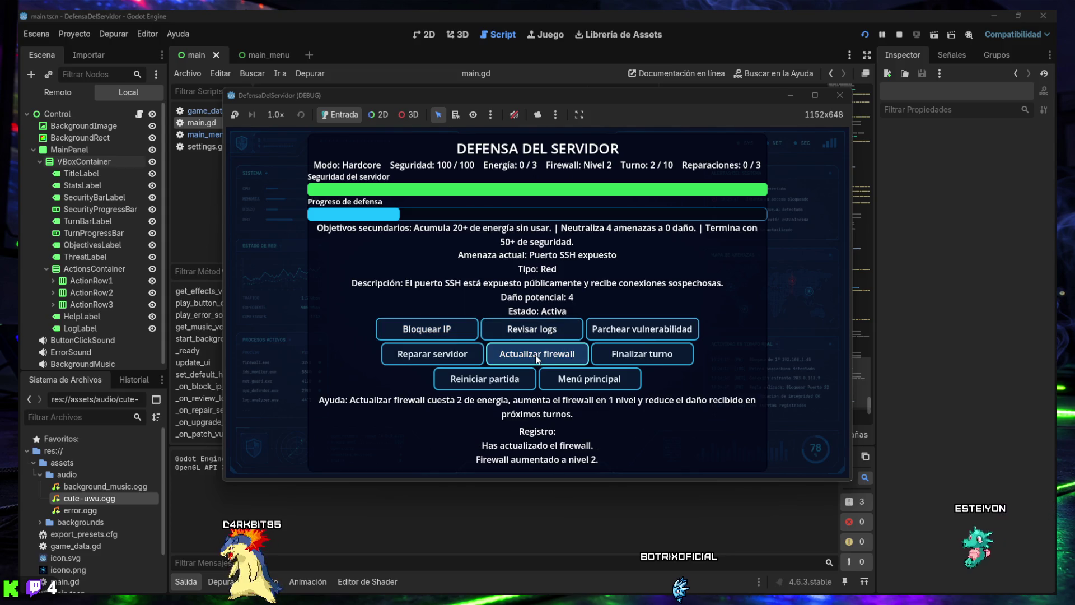
left_click(626, 358)
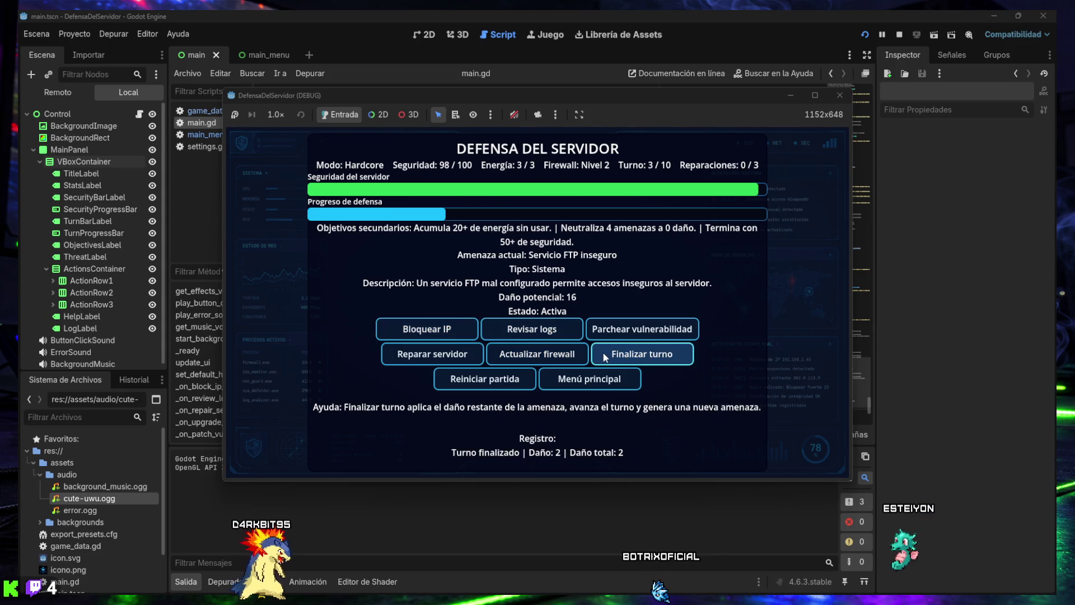
left_click(616, 331)
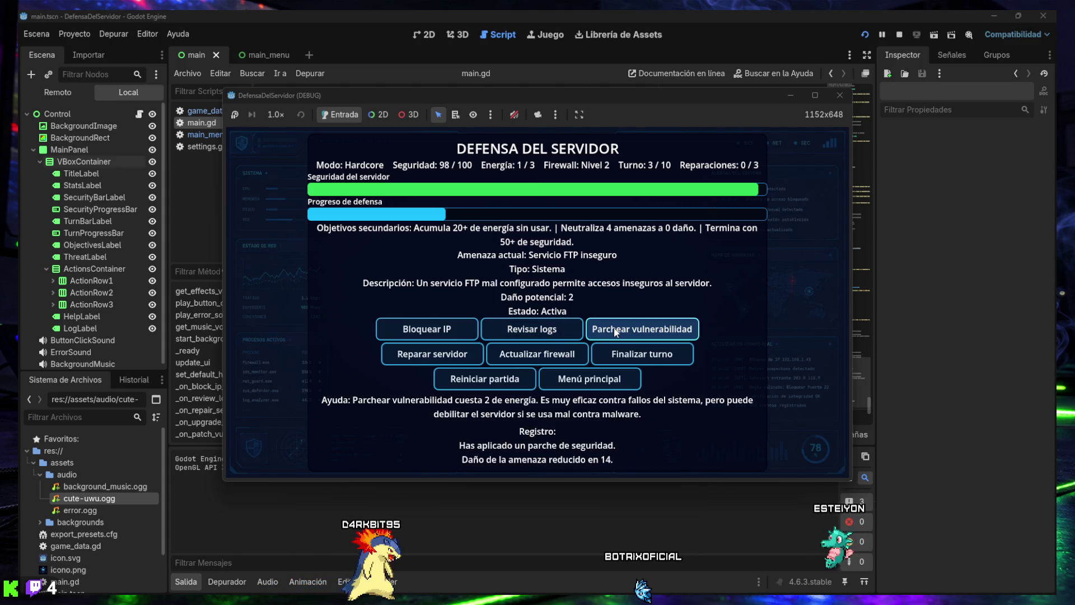
left_click(527, 354)
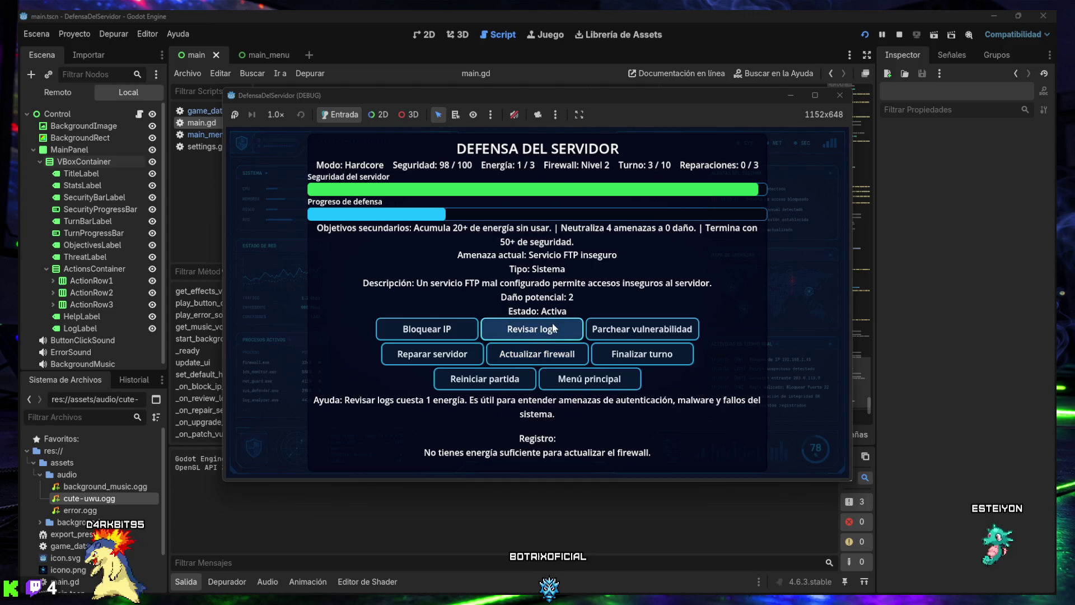
left_click(629, 353)
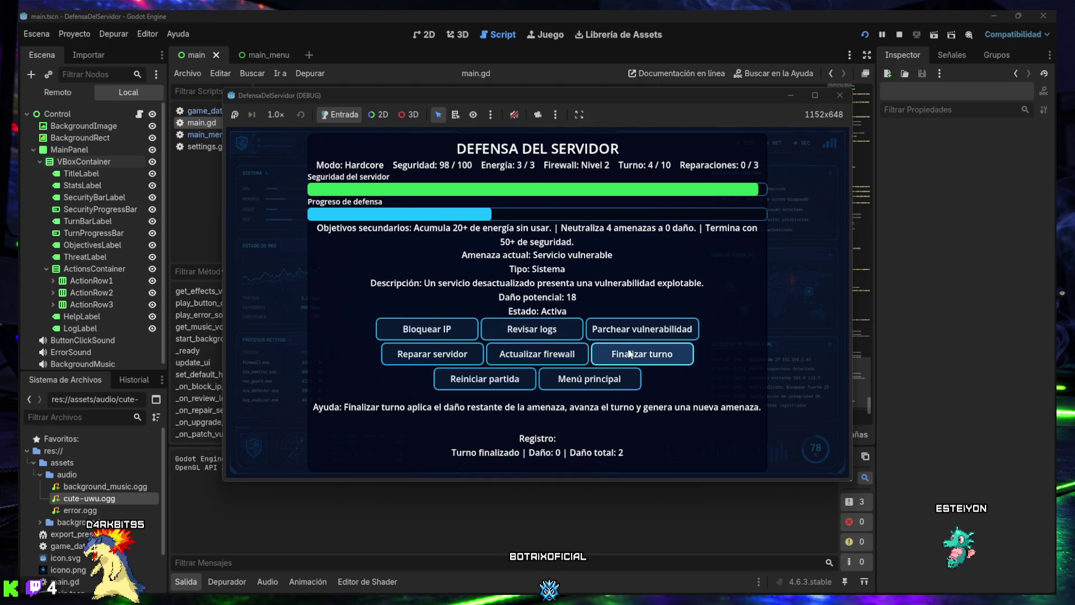
left_click(442, 334)
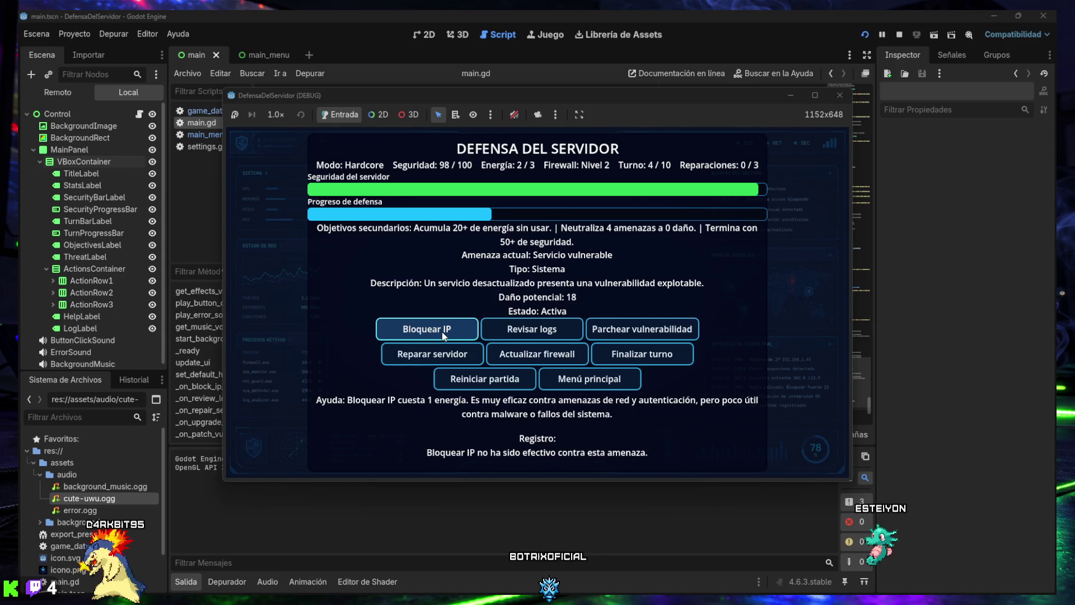
left_click(529, 333)
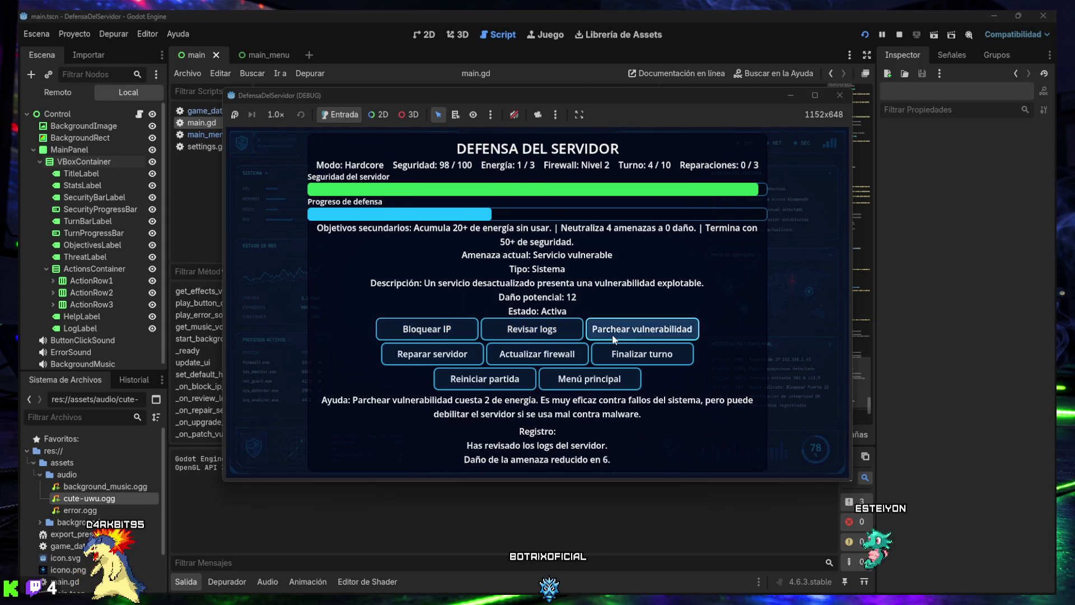
left_click(612, 334)
left_click(544, 334)
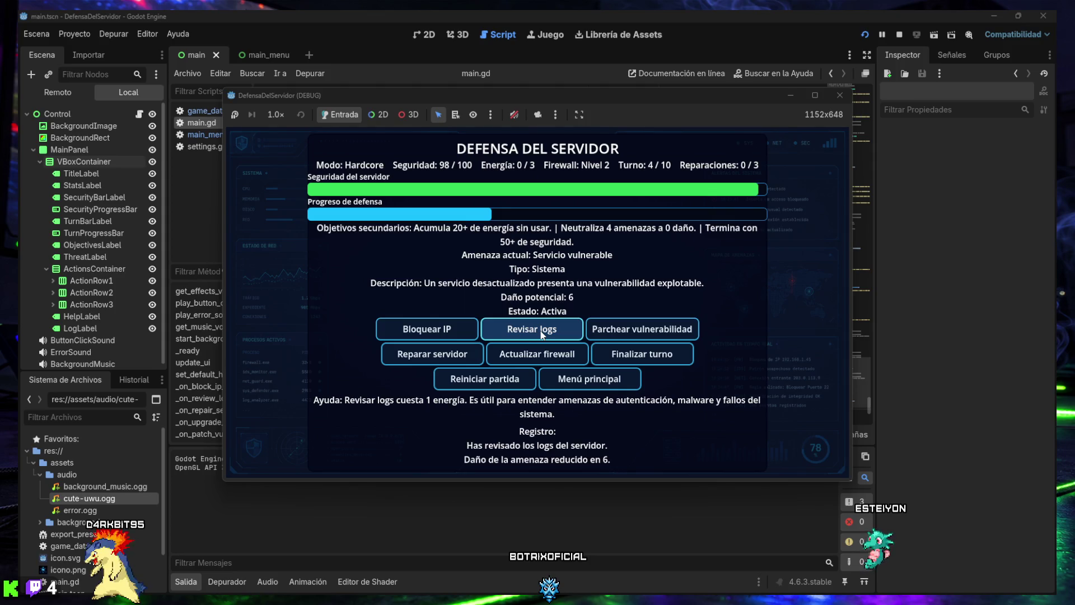
left_click(650, 354)
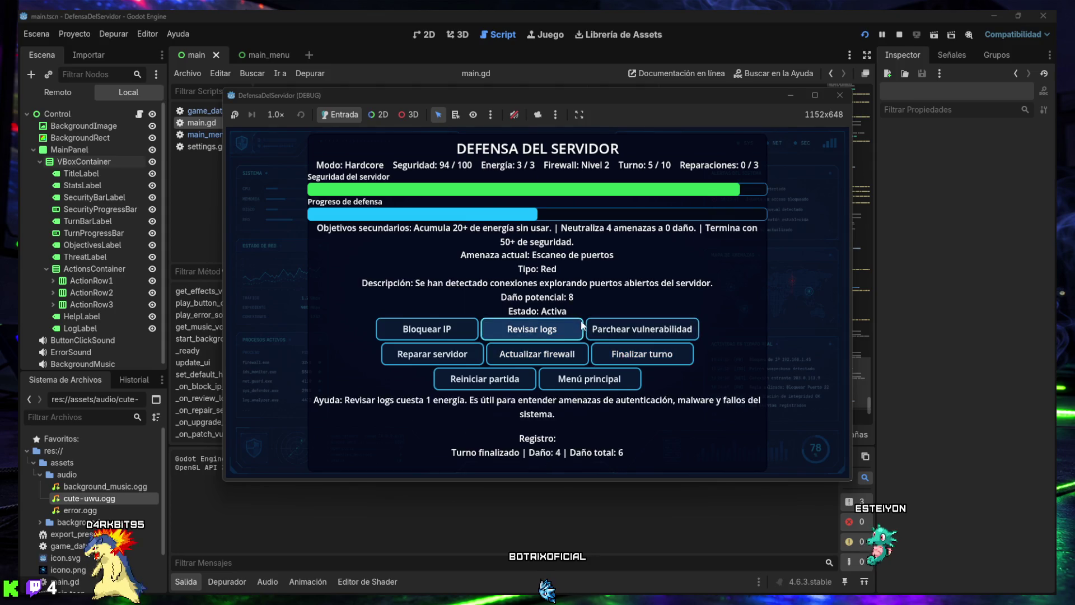
Play turns 5–10 to a VICTORIA PERFECTA at 87/100 security
left_click(642, 330)
left_click(644, 354)
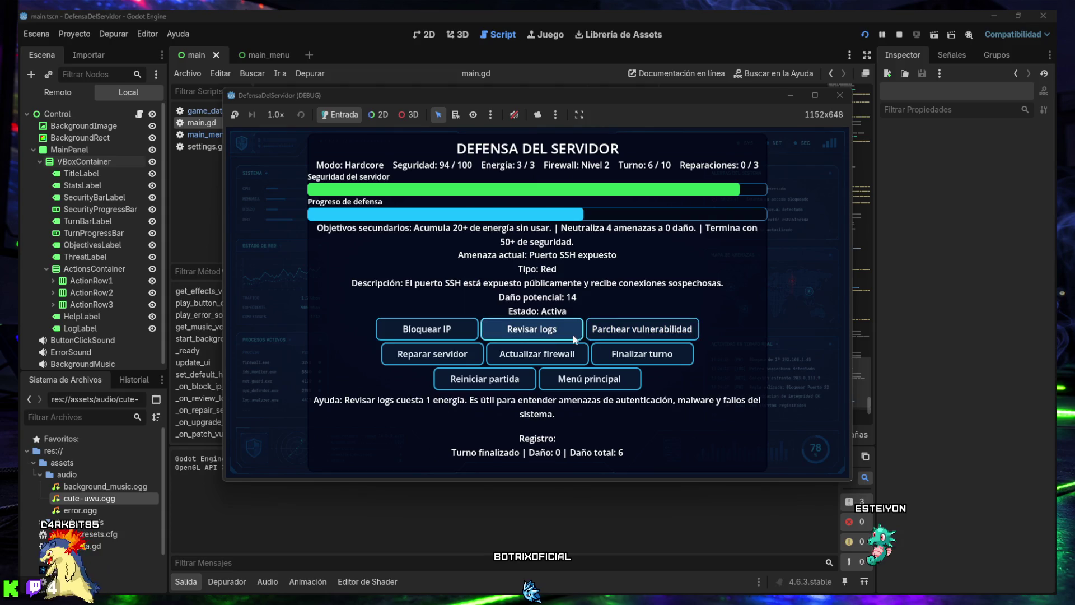
left_click(533, 332)
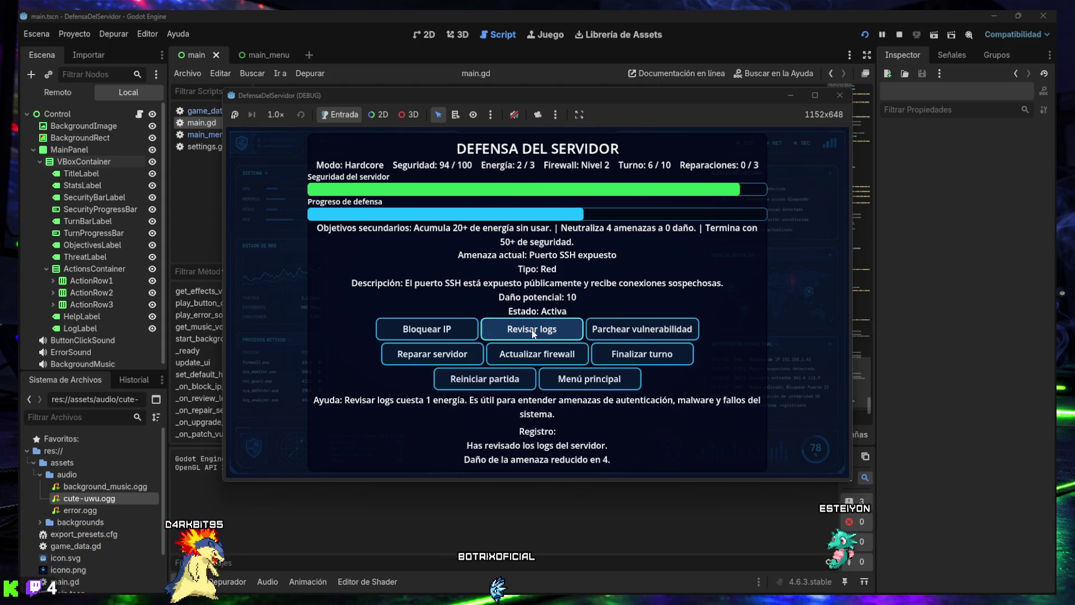
left_click(466, 329)
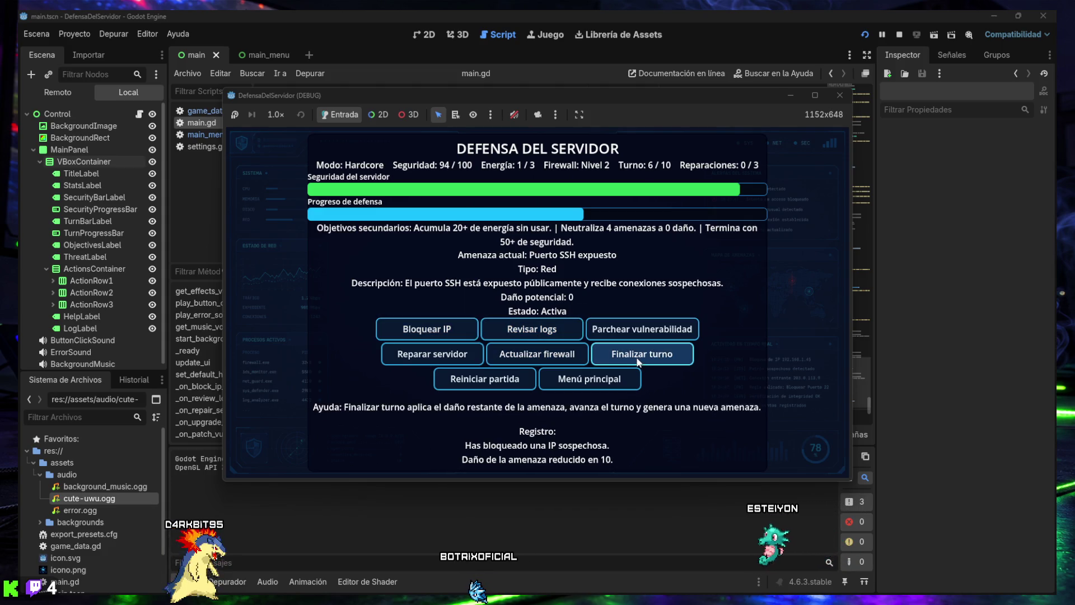
left_click(546, 350)
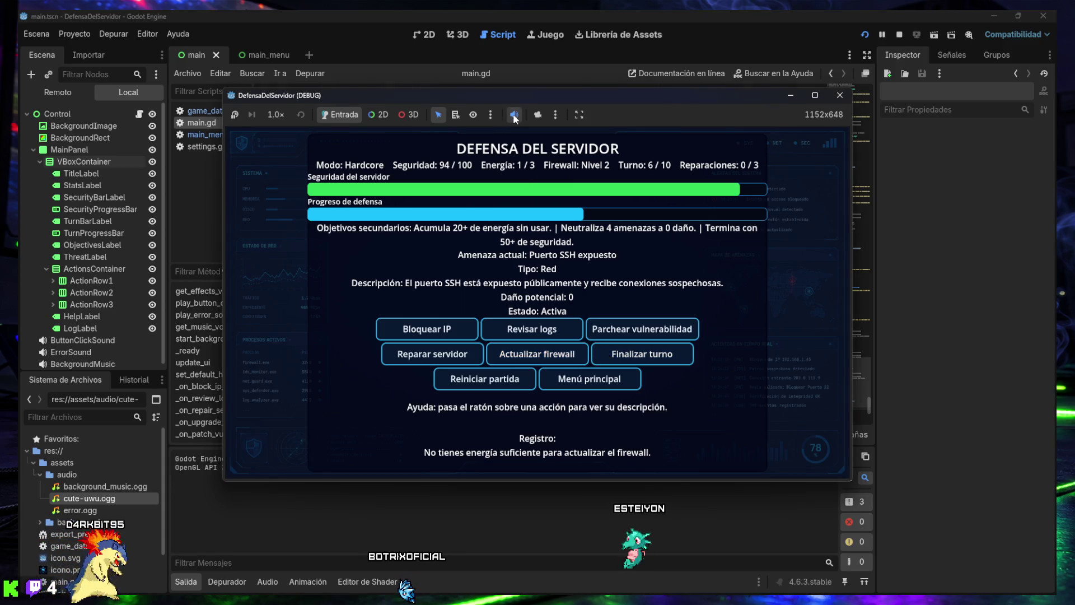
left_click(639, 354)
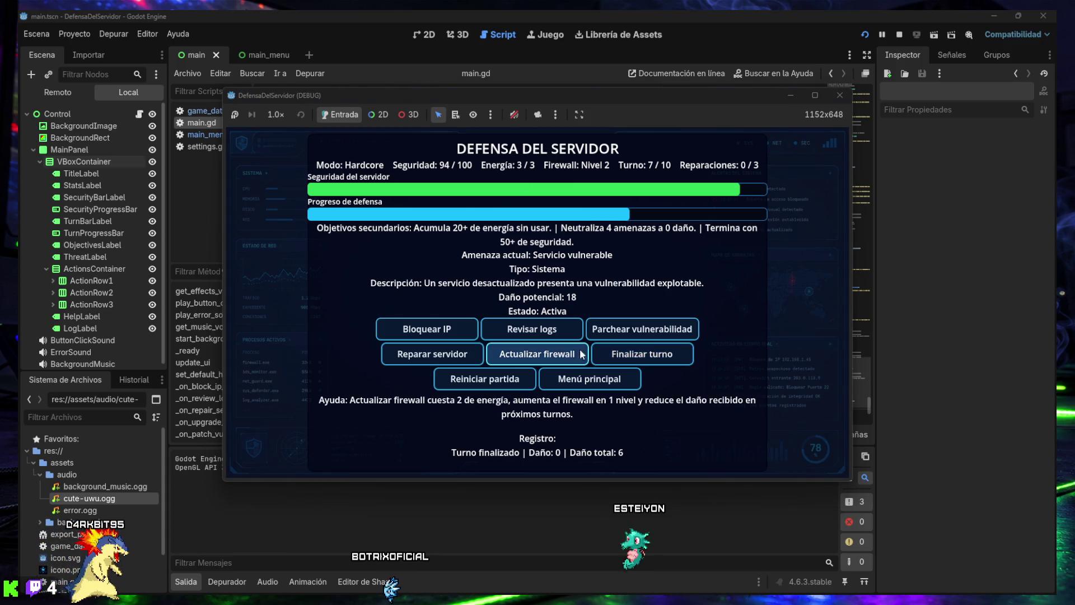
left_click(455, 328)
left_click(533, 331)
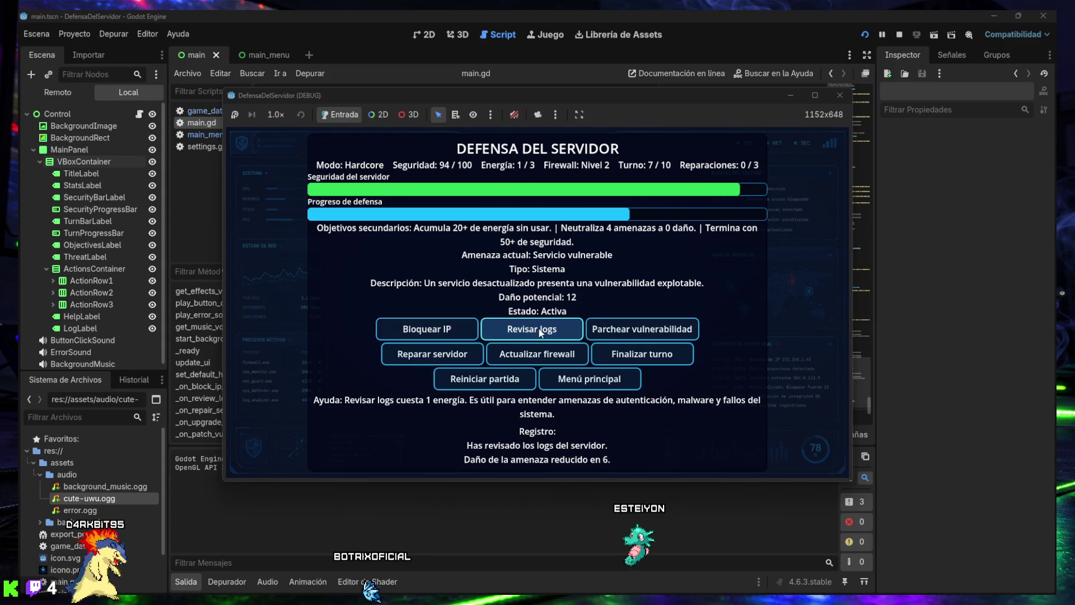
left_click(540, 331)
left_click(622, 354)
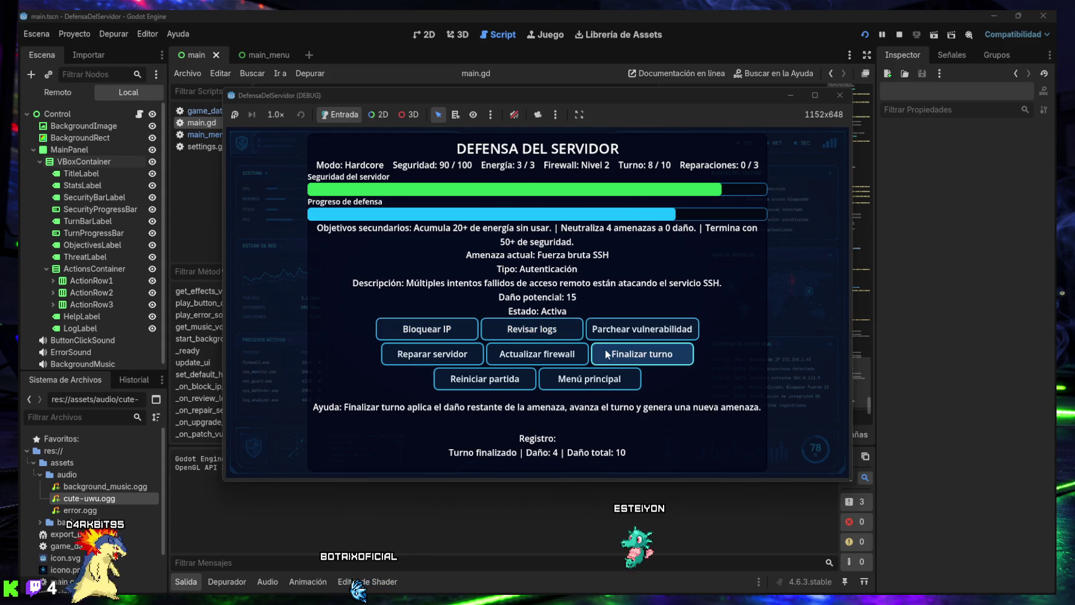
left_click(533, 332)
left_click(570, 355)
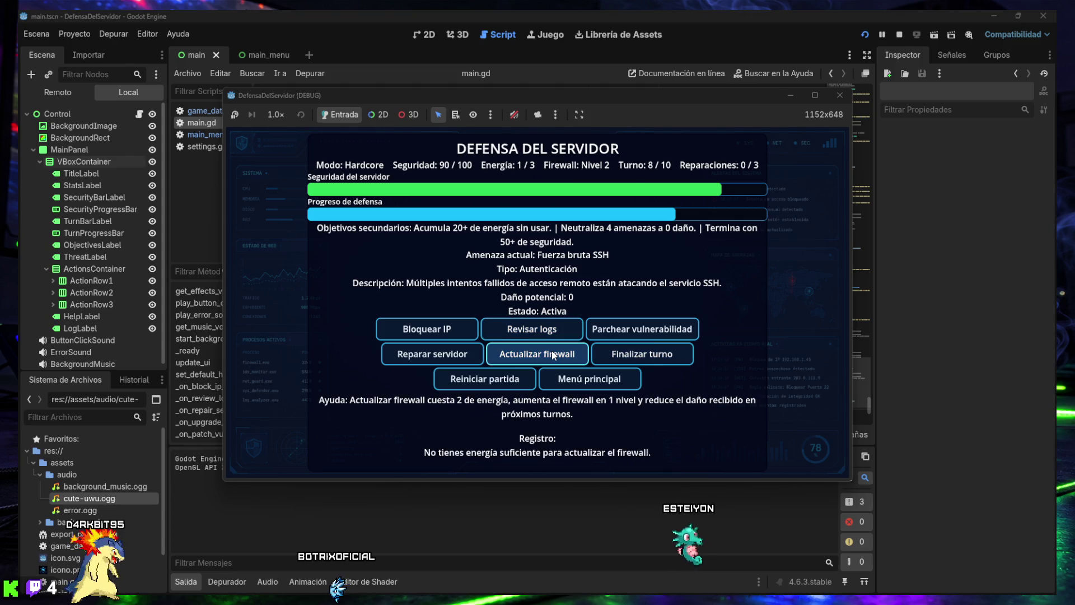
left_click(631, 355)
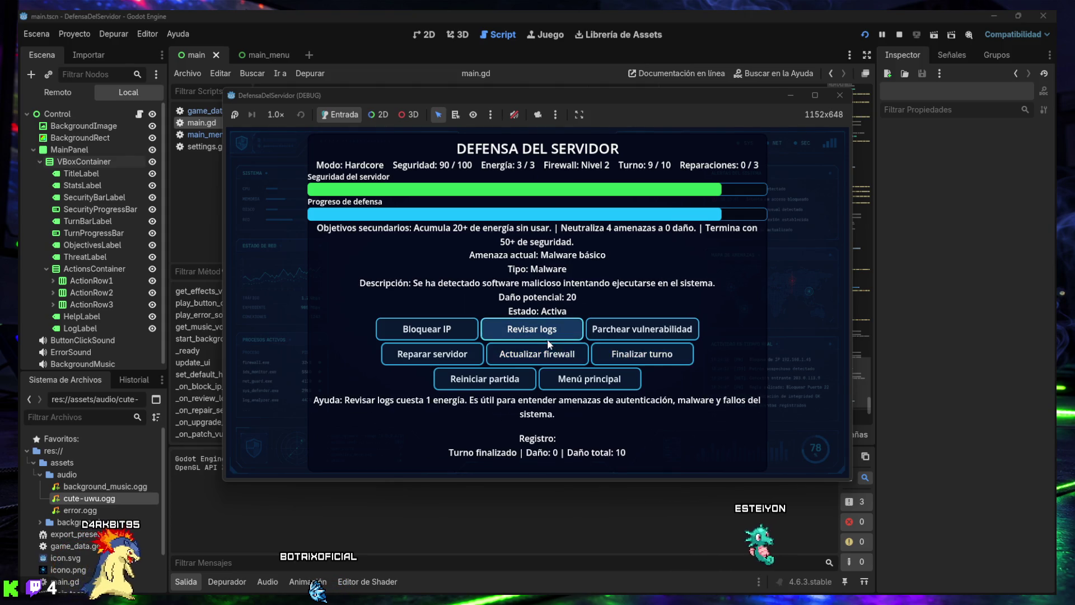
left_click(520, 329)
left_click(520, 329)
left_click(520, 330)
left_click(620, 358)
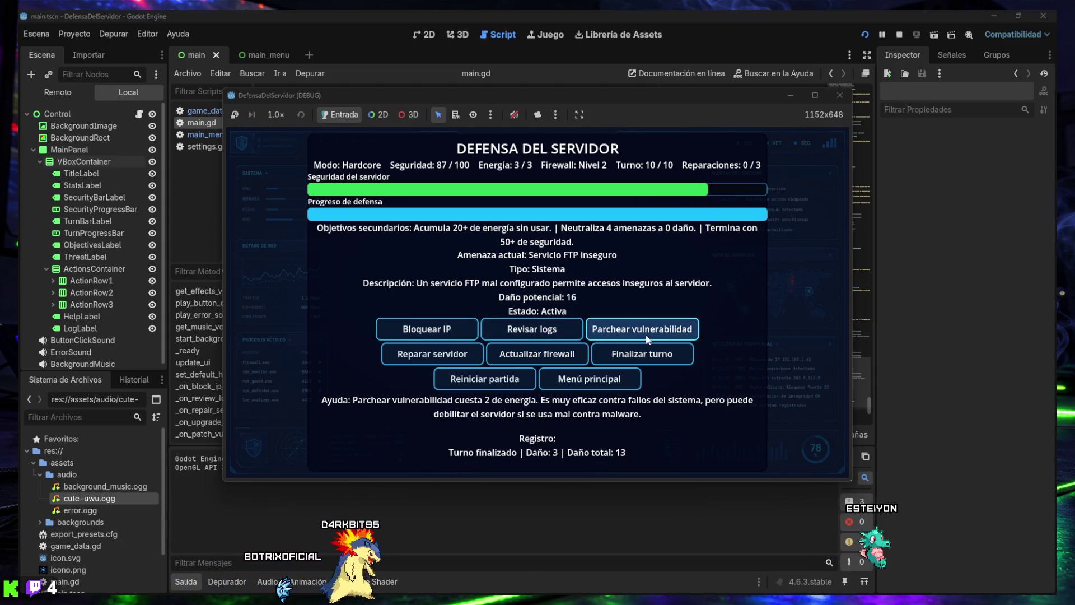
left_click(636, 331)
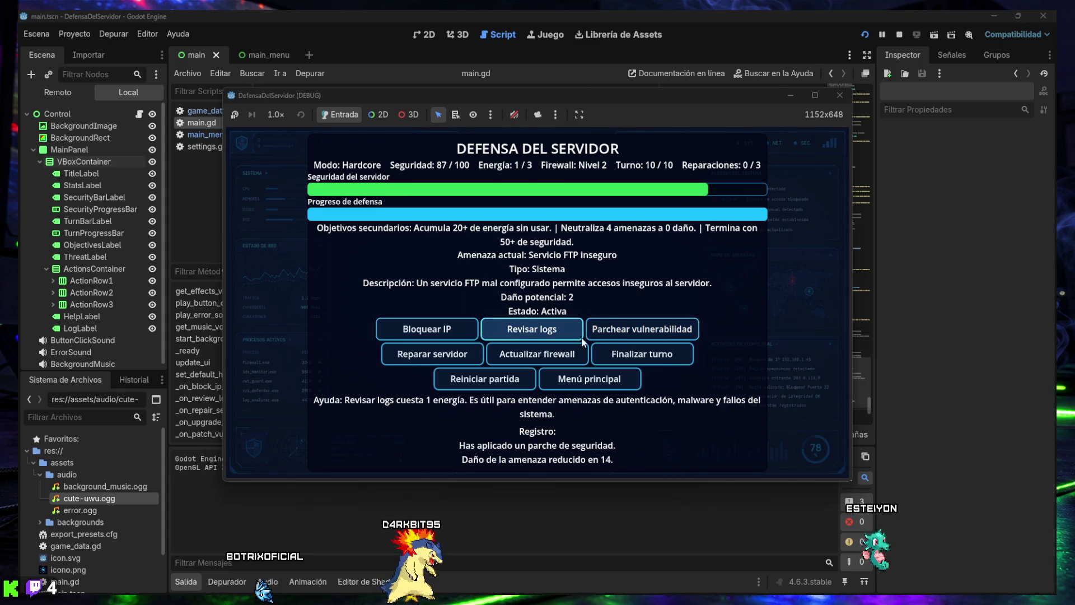
left_click(453, 359)
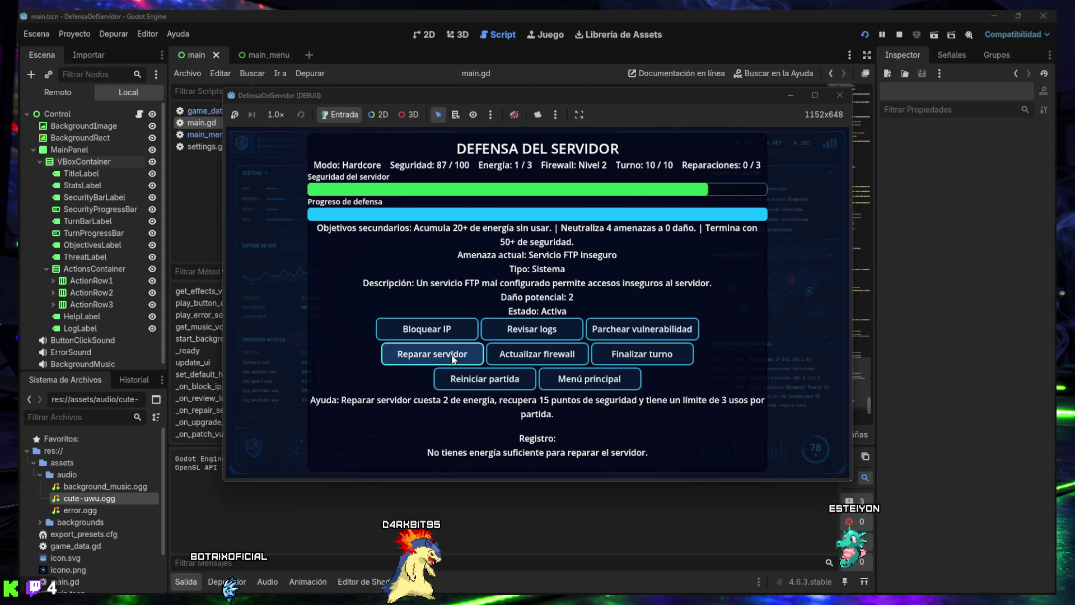
left_click(622, 357)
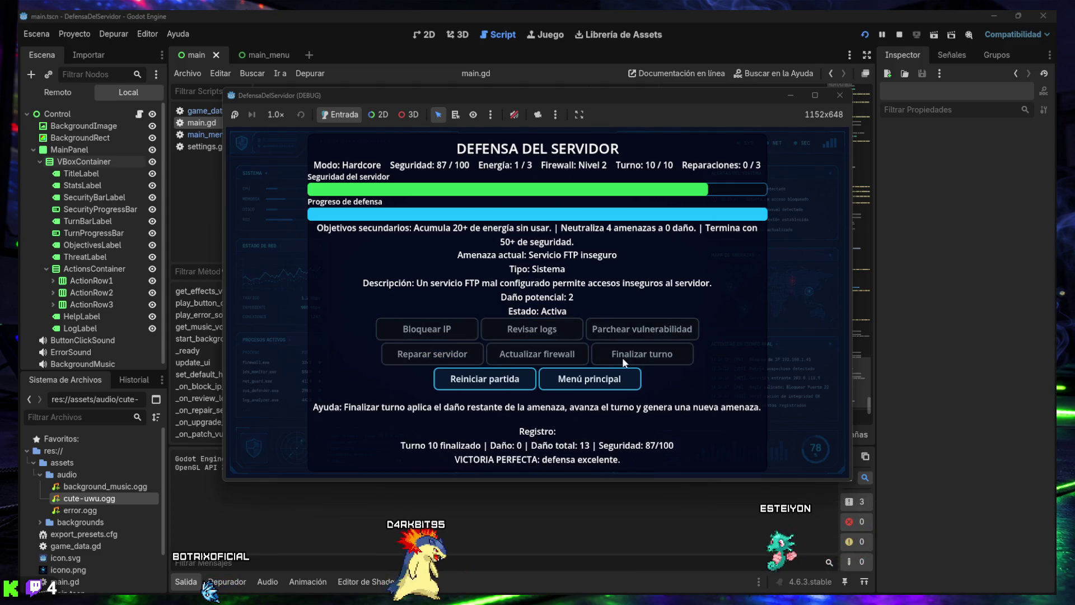
Quit the game via Menú principal and SALIR, and collapse the Output panel
left_click(596, 373)
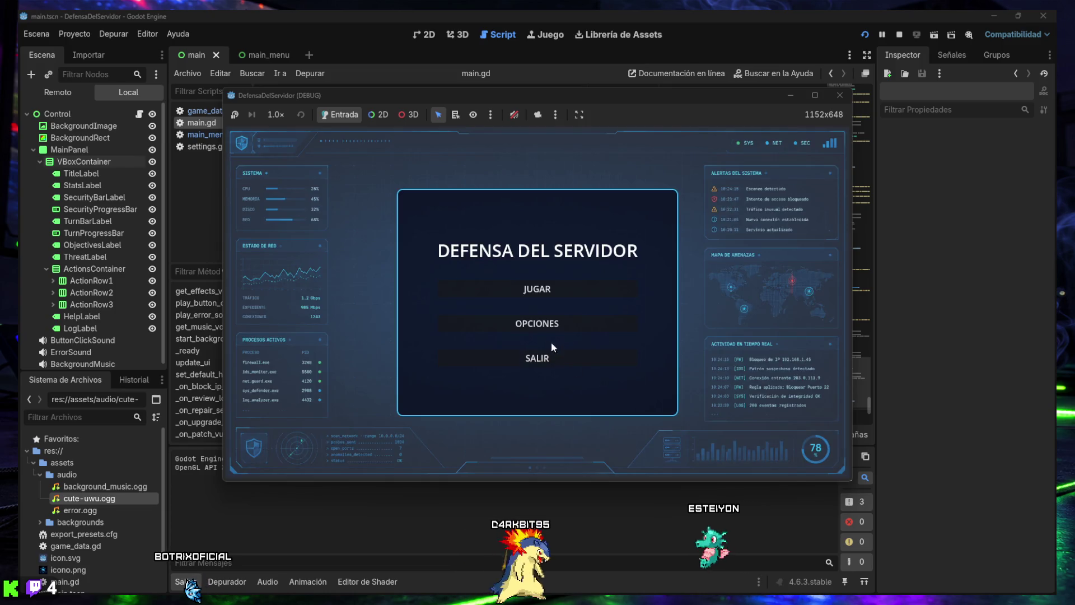
left_click(538, 357)
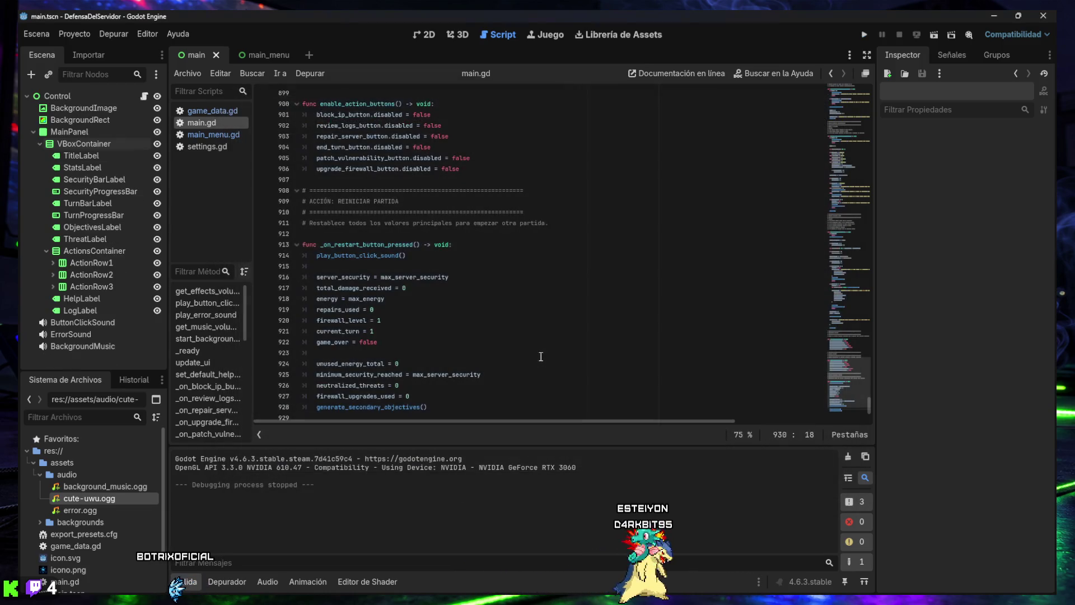
left_click(180, 584)
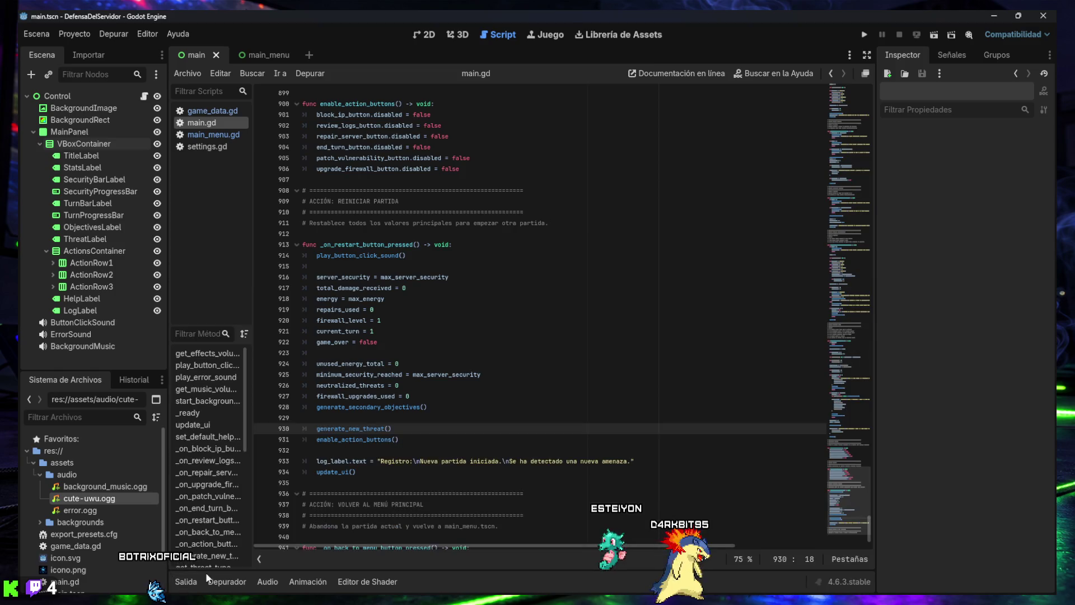
Run the project again and start a new Hardcore match
left_click(863, 35)
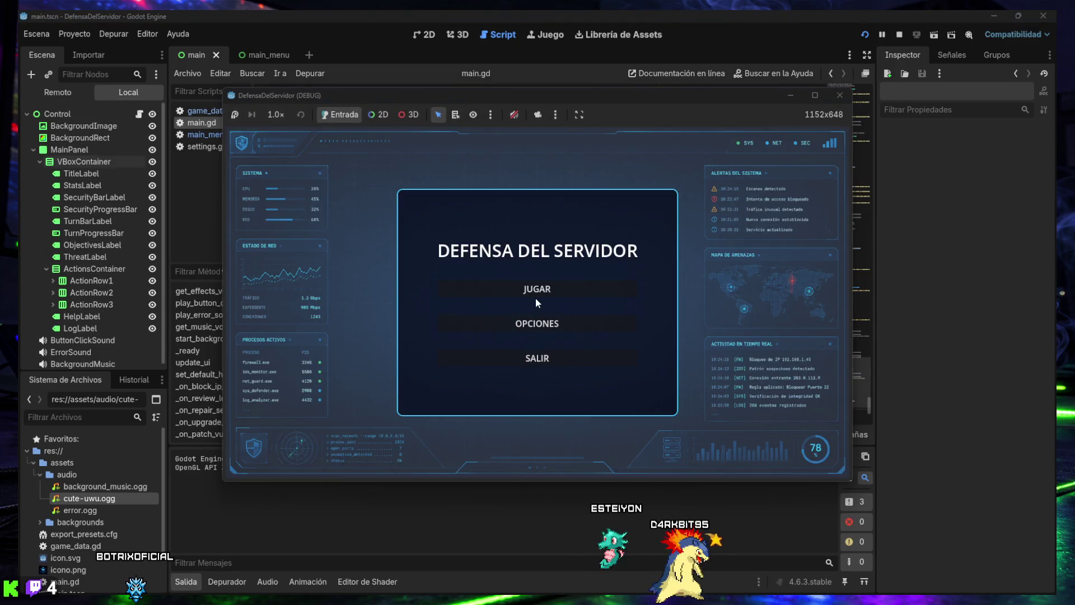
left_click(538, 292)
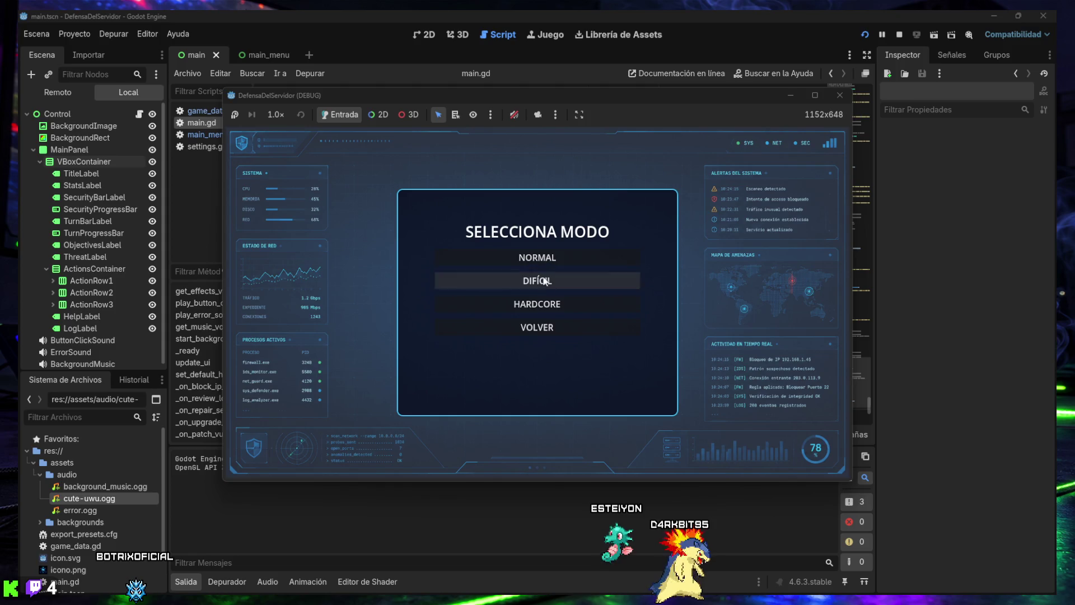
left_click(542, 304)
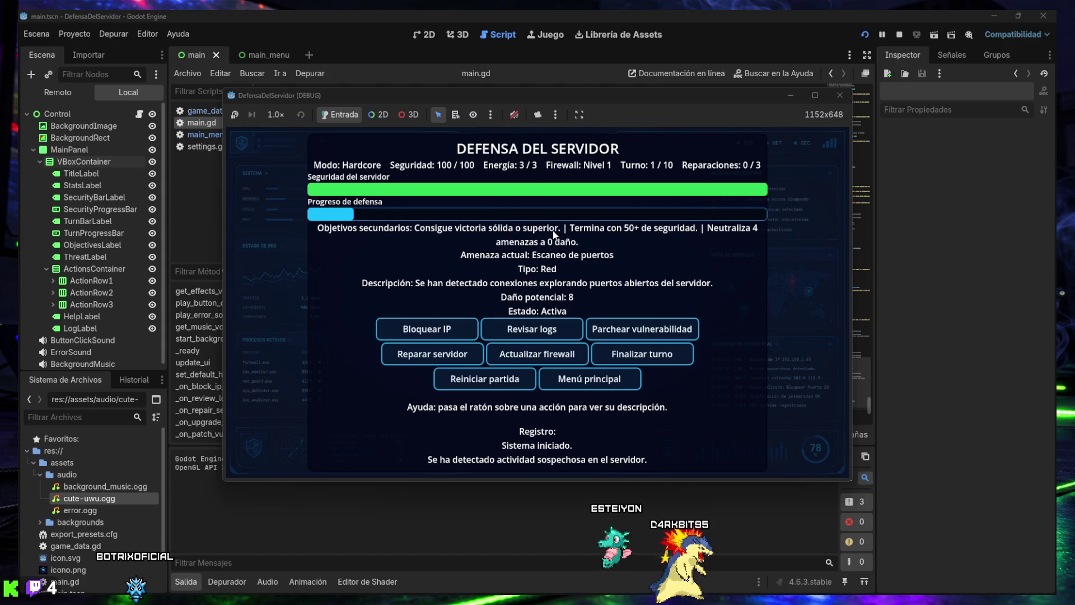
Play turns 1–5, blocking IPs and repeatedly reviewing logs against ransomware and malware
left_click(427, 329)
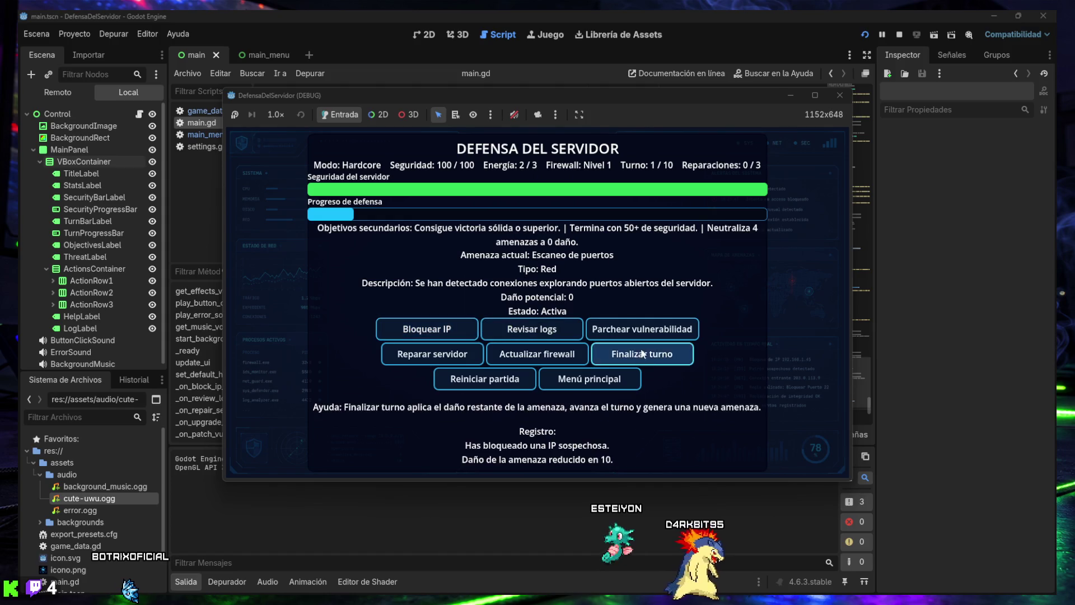
left_click(641, 354)
left_click(473, 335)
left_click(611, 351)
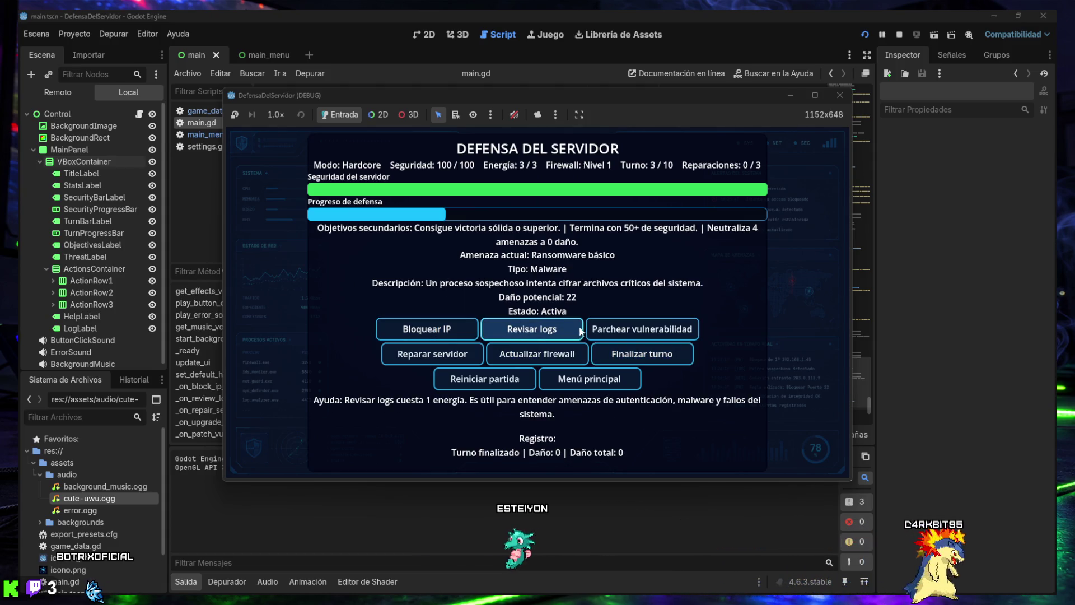
left_click(549, 331)
left_click(549, 332)
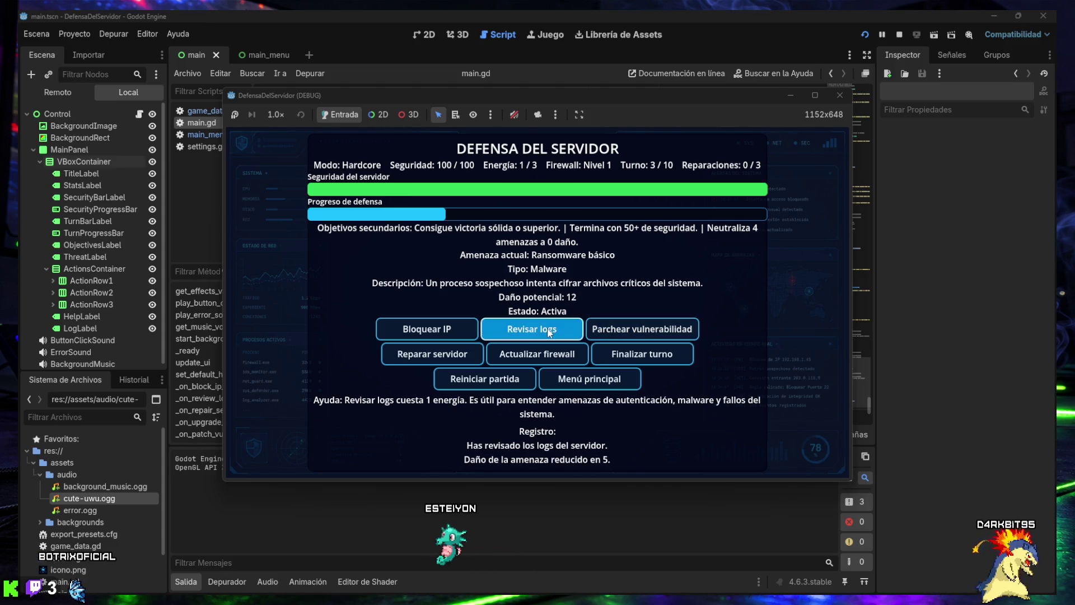
left_click(549, 332)
left_click(655, 360)
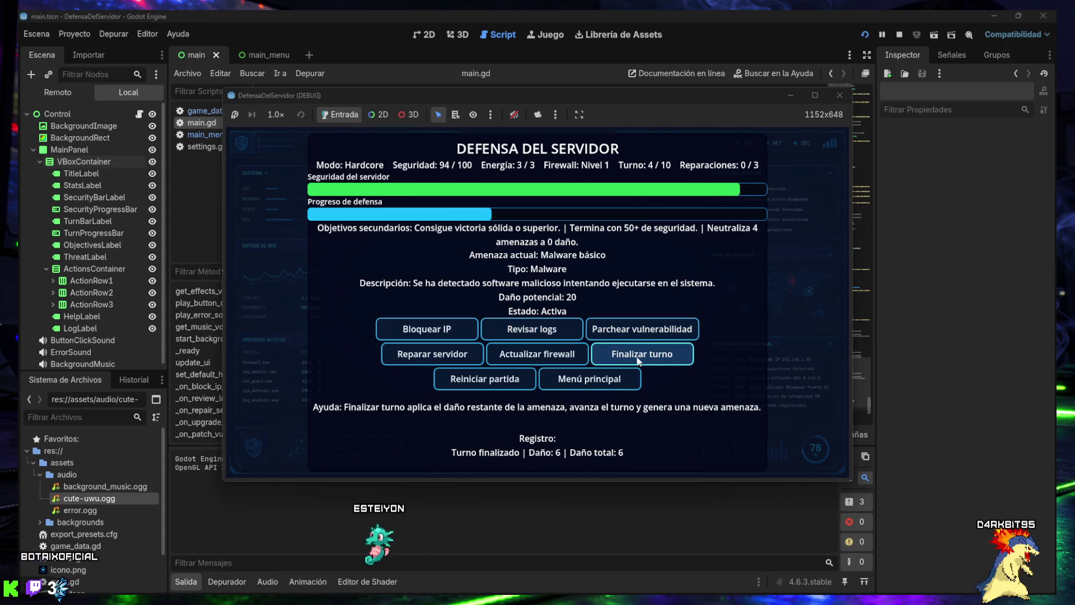
left_click(537, 330)
left_click(538, 330)
left_click(538, 331)
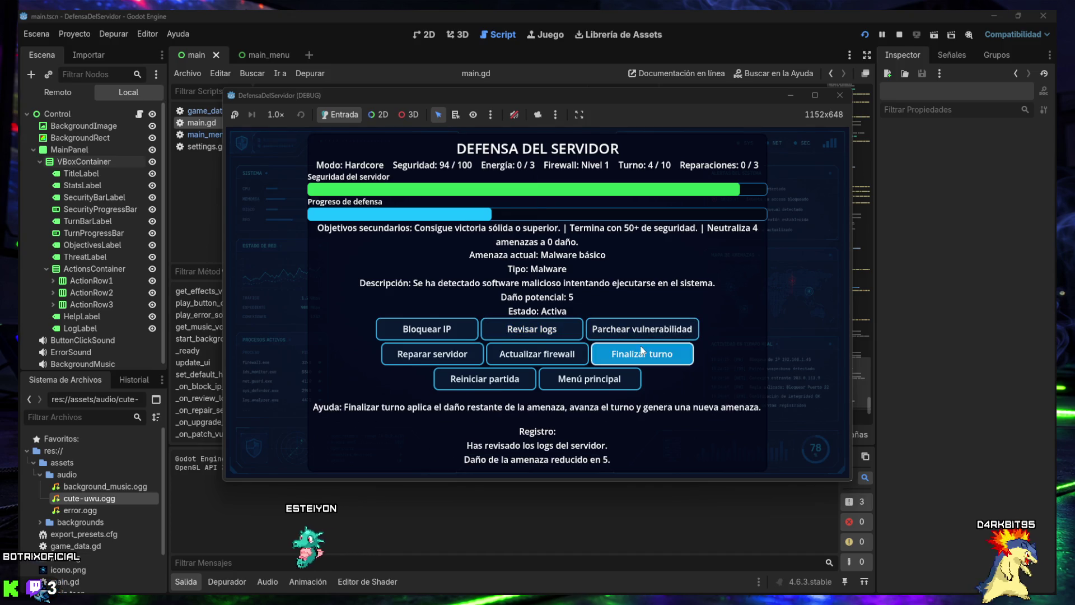
left_click(642, 352)
left_click(546, 333)
left_click(546, 334)
left_click(546, 333)
left_click(626, 359)
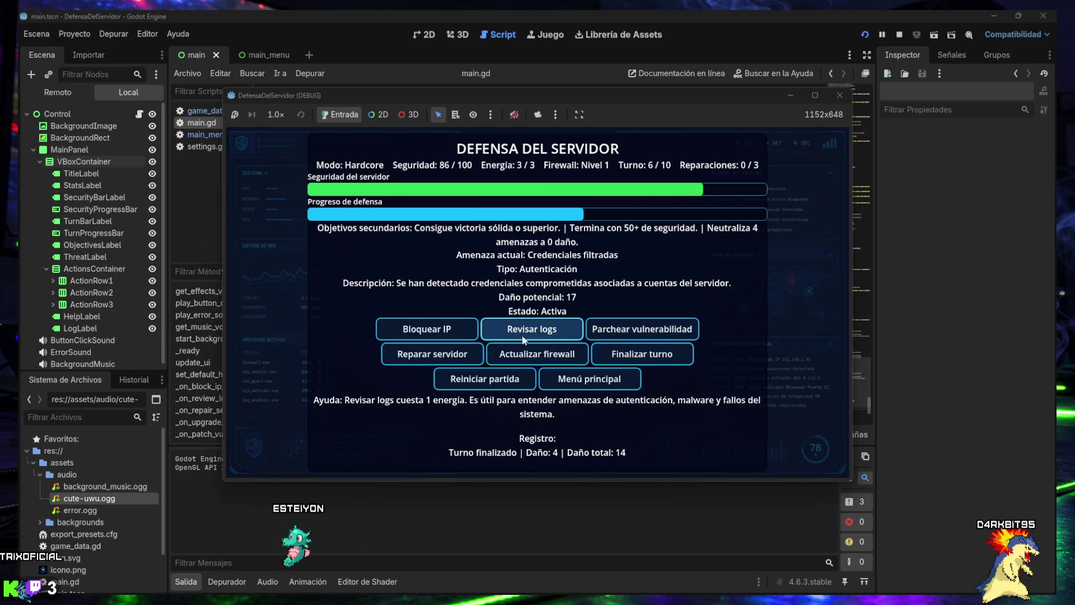
Play turns 6–10 to VICTORIA SÓLIDA at 67/100 security, then close the game
left_click(437, 334)
left_click(615, 357)
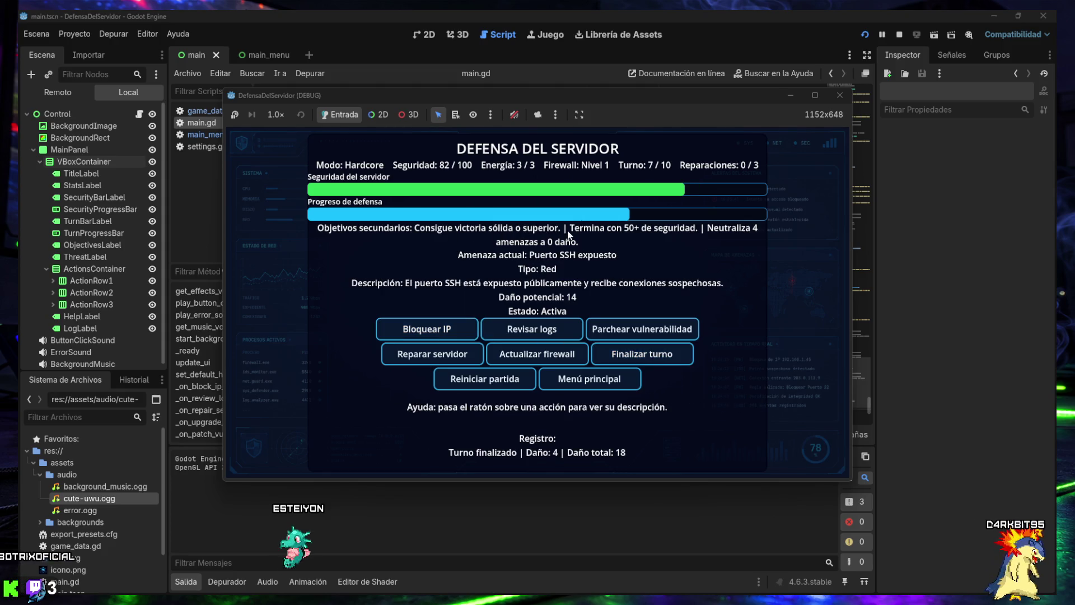
left_click(548, 335)
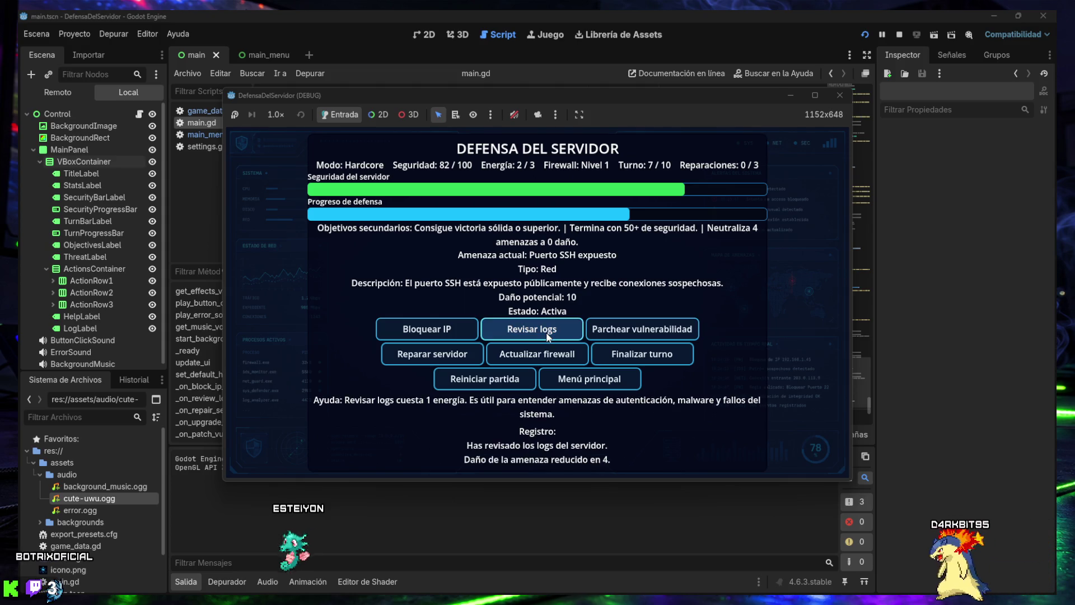
left_click(450, 330)
left_click(642, 353)
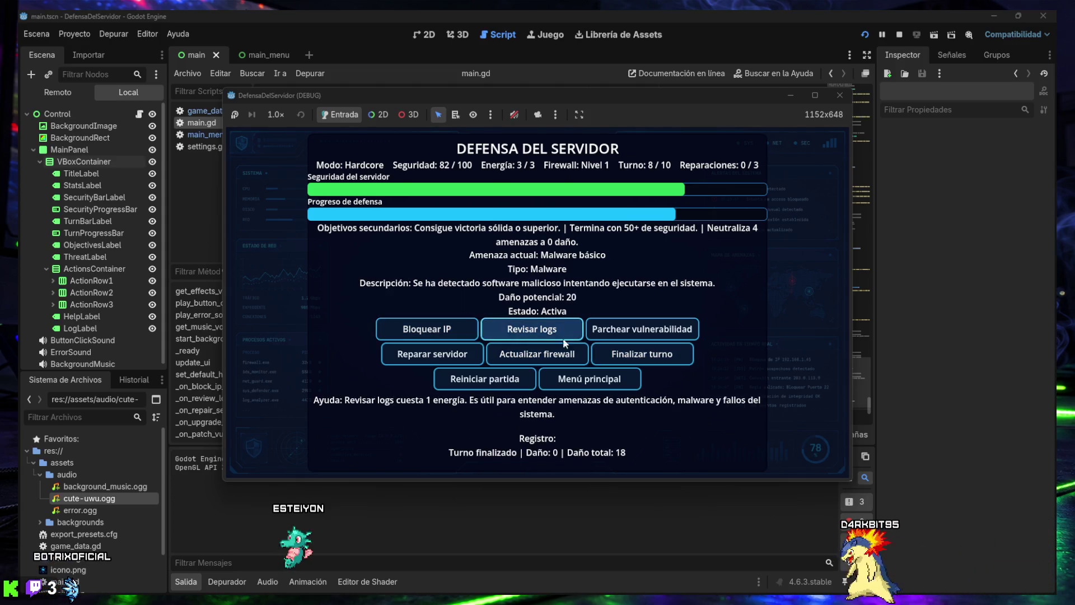
left_click(562, 336)
left_click(621, 355)
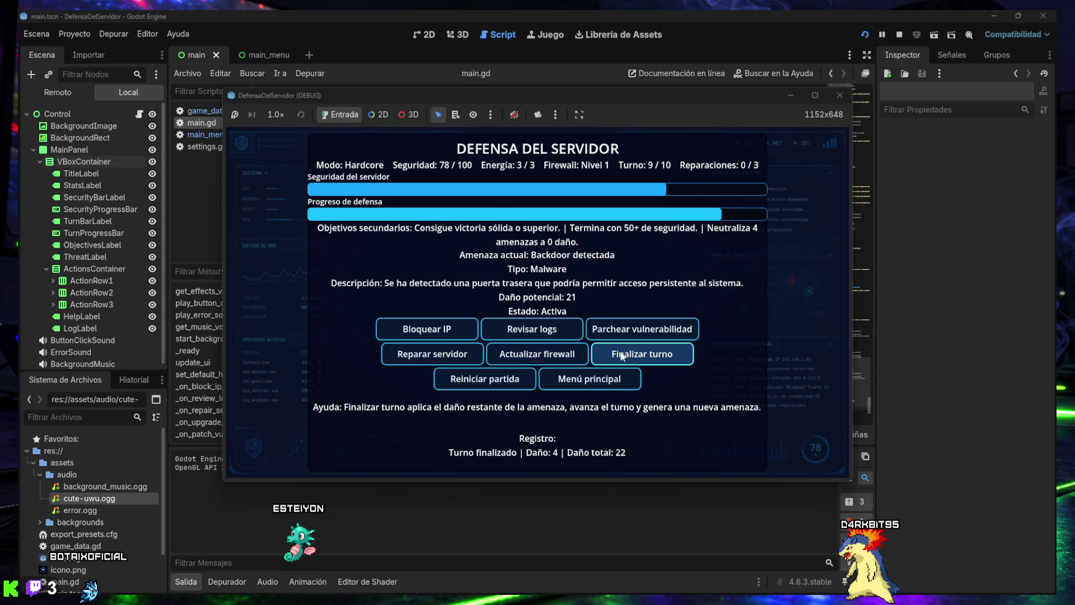
triple_click(532, 332)
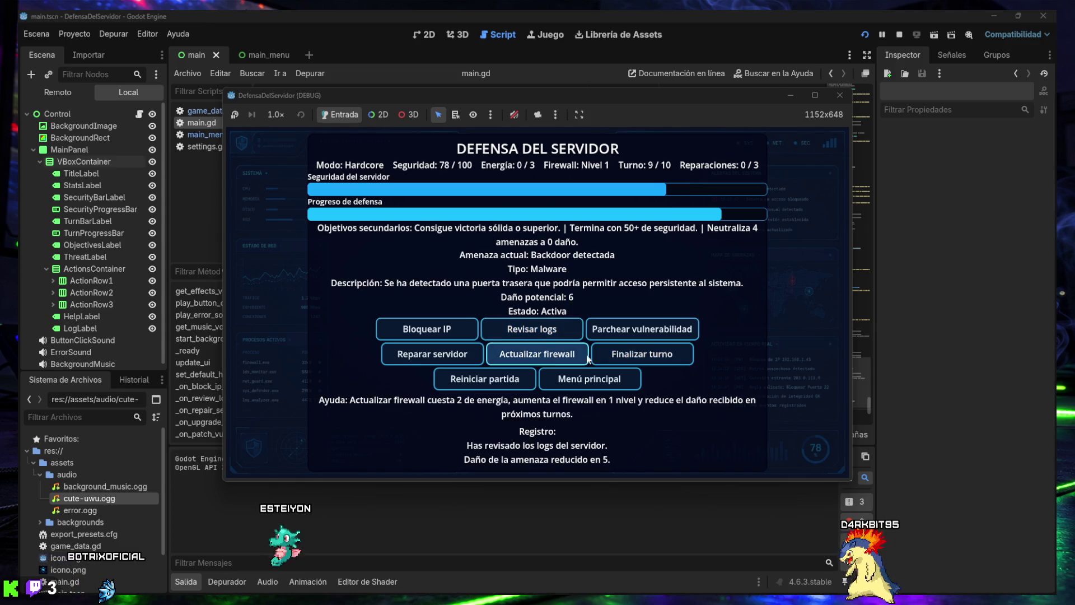
left_click(642, 354)
triple_click(522, 333)
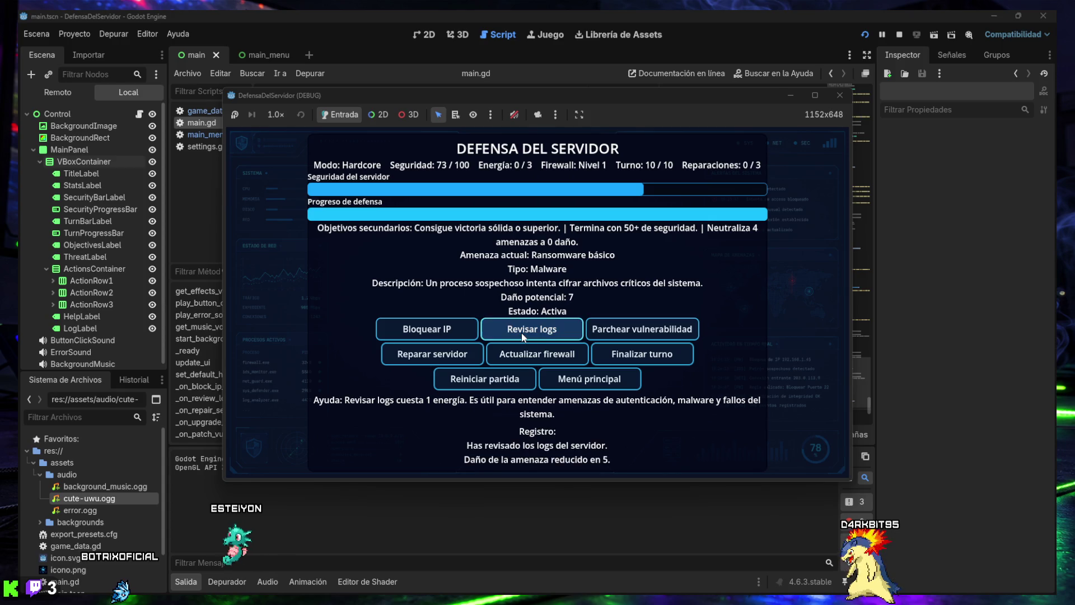
left_click(626, 361)
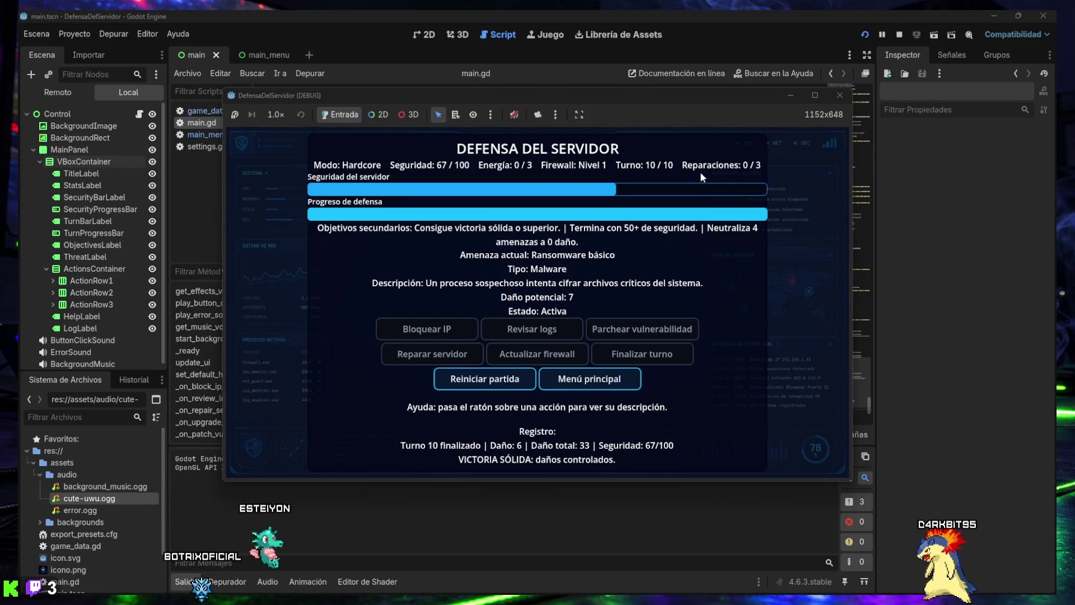
left_click(840, 97)
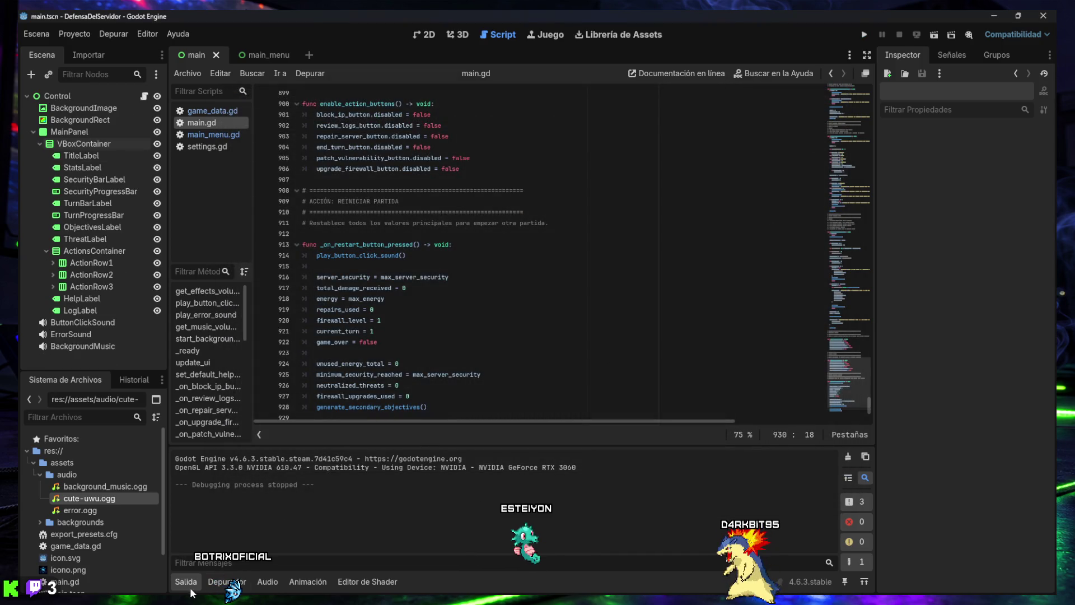
Collapse the Salida output panel, then launch the game again
left_click(188, 588)
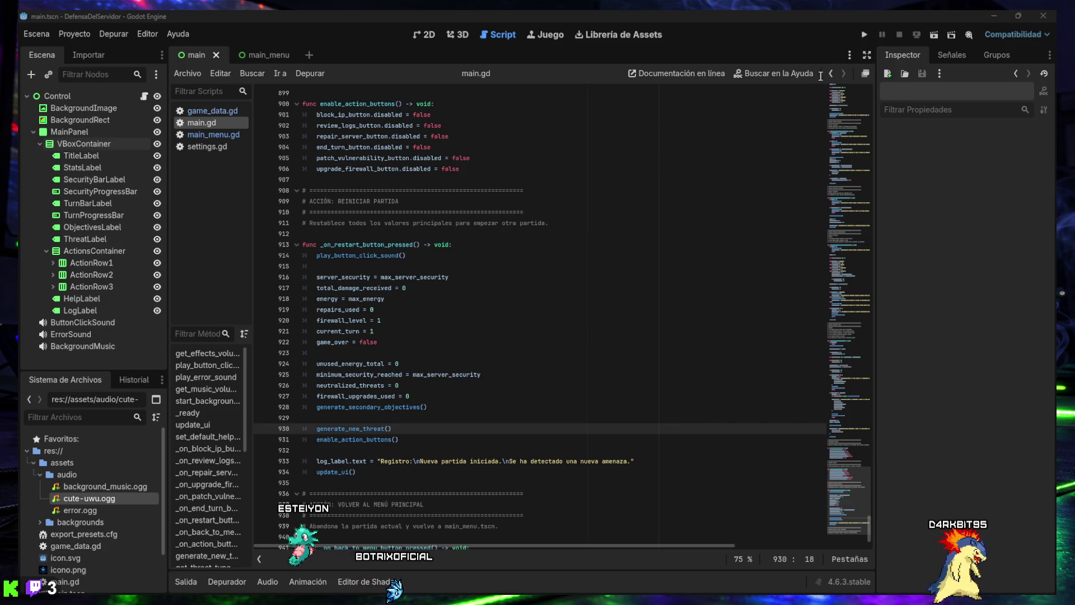
left_click(865, 33)
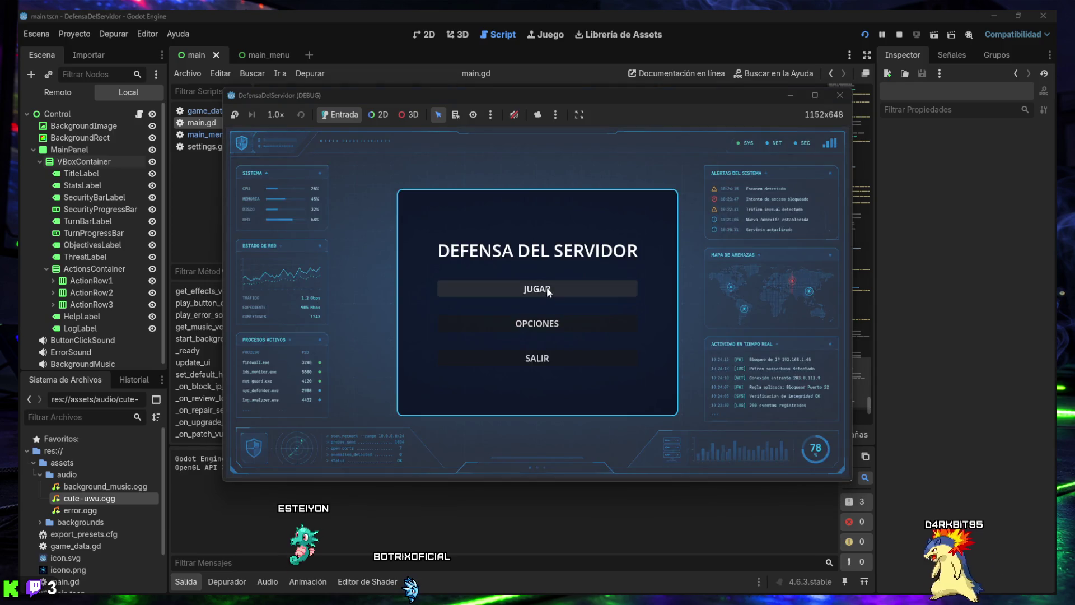
Unmute the audio and lower music and effects volumes to about 25 in OPCIONES
left_click(507, 286)
left_click(513, 115)
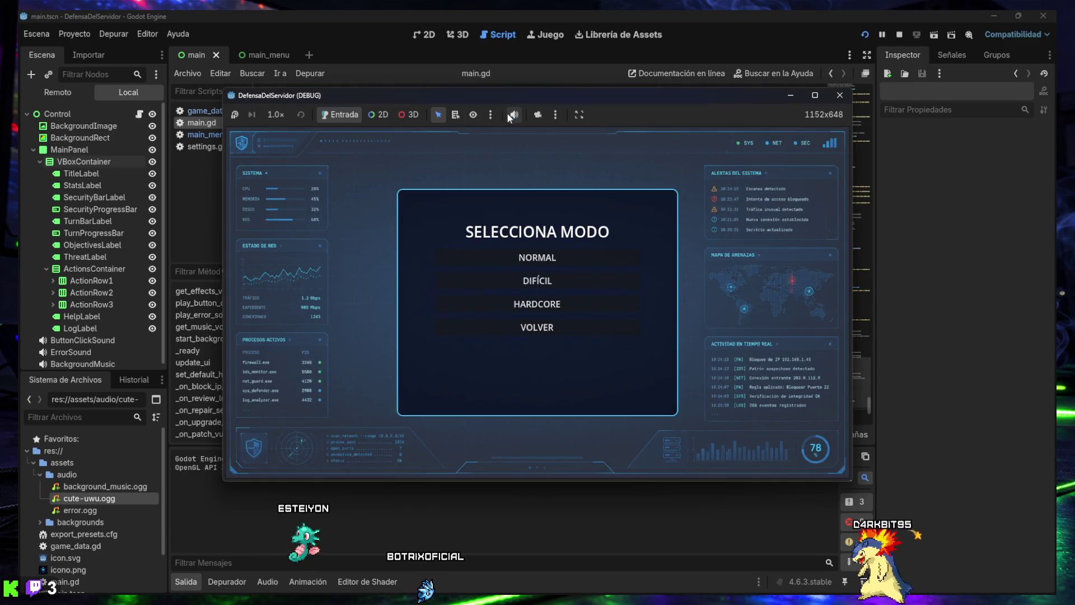
left_click(537, 329)
left_click(538, 330)
left_click_drag(552, 336, 492, 336)
left_click_drag(591, 294, 491, 293)
left_click(532, 364)
Start a HARDCORE match and end turns without acting until DERROTA
left_click(536, 290)
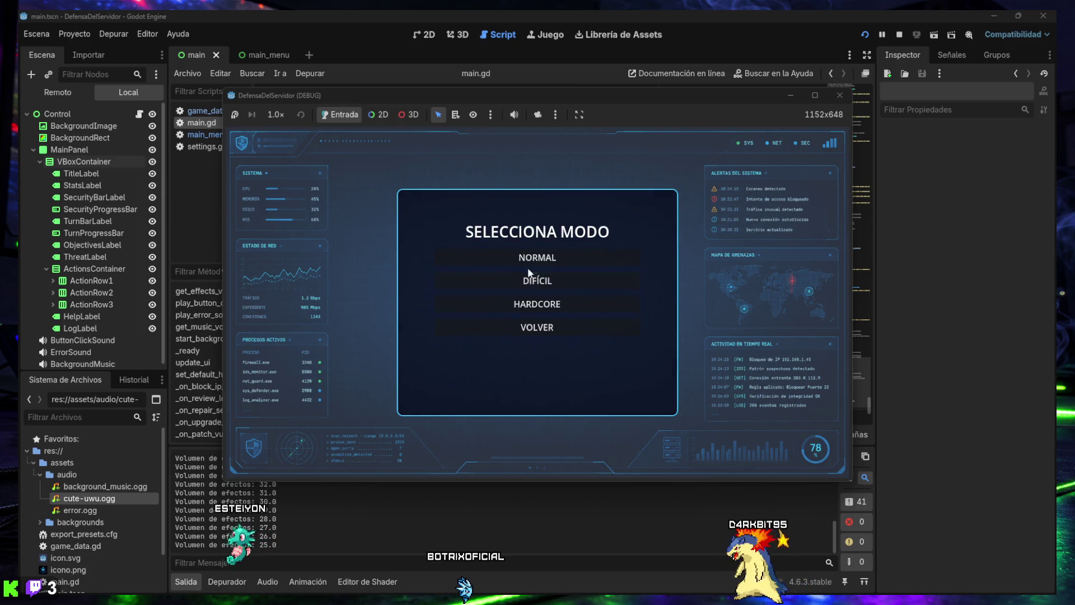
left_click(537, 304)
left_click(624, 364)
left_click(623, 364)
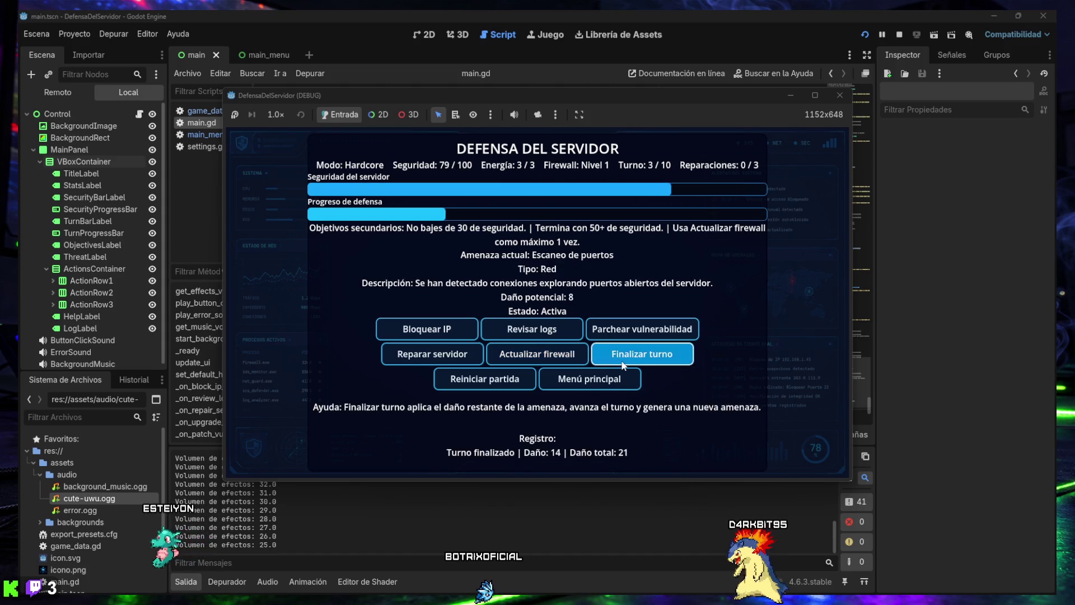
left_click(623, 364)
left_click(623, 364)
left_click(623, 364)
left_click(623, 364)
left_click(623, 364)
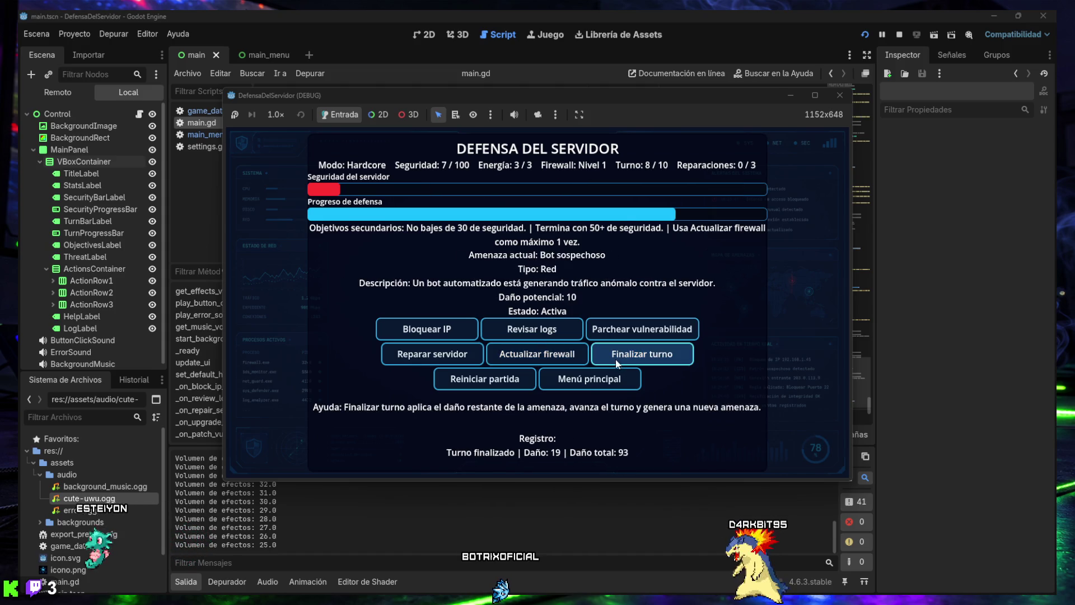
left_click(616, 361)
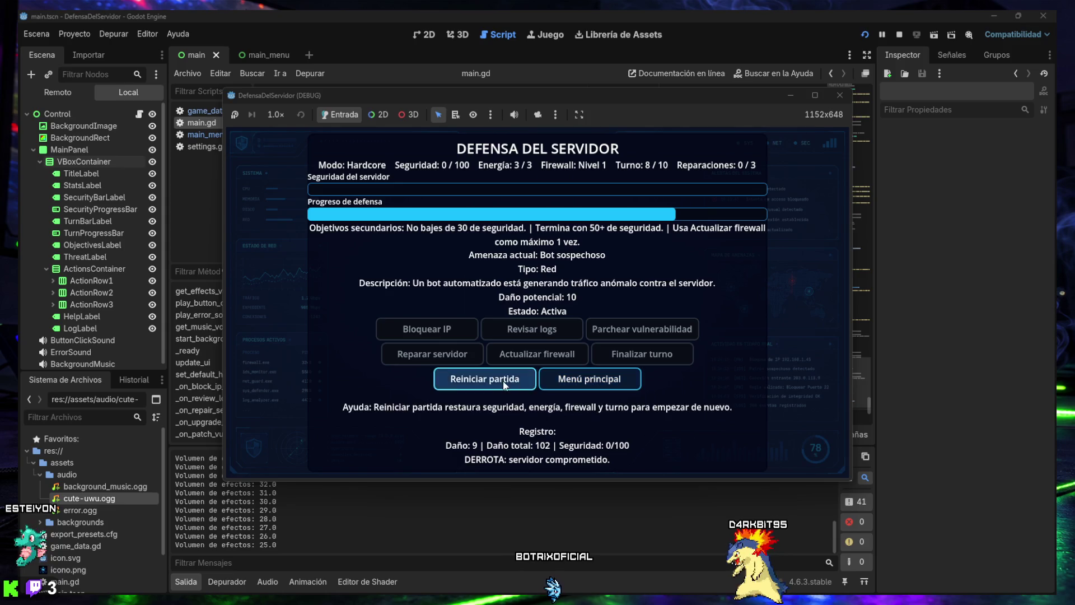
Restart, upgrade the firewall to level 2, end turns until defeat, and close the game
left_click(482, 381)
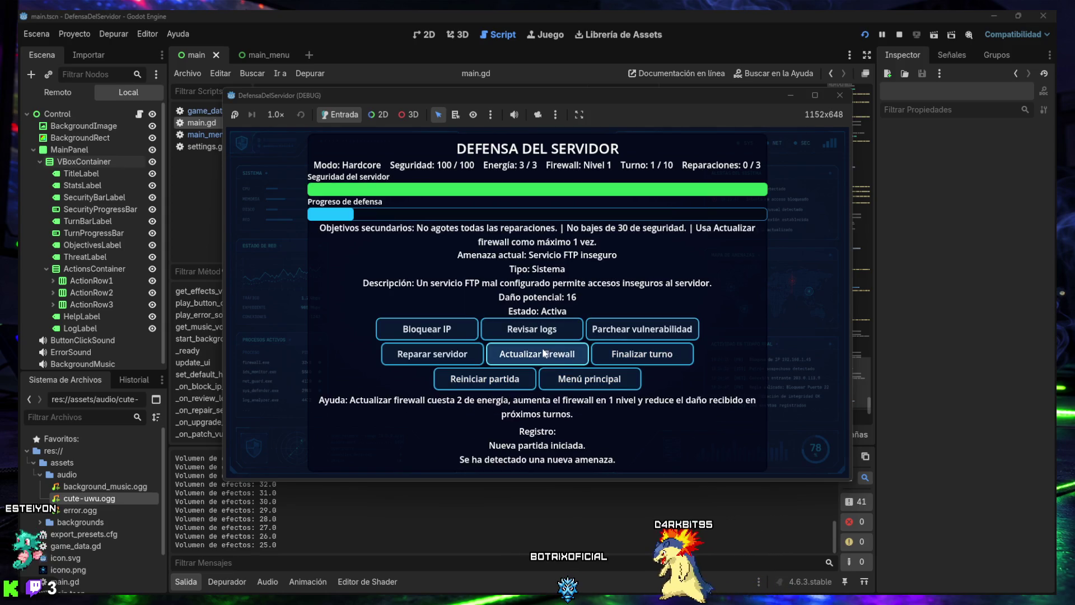
left_click(553, 354)
left_click(440, 361)
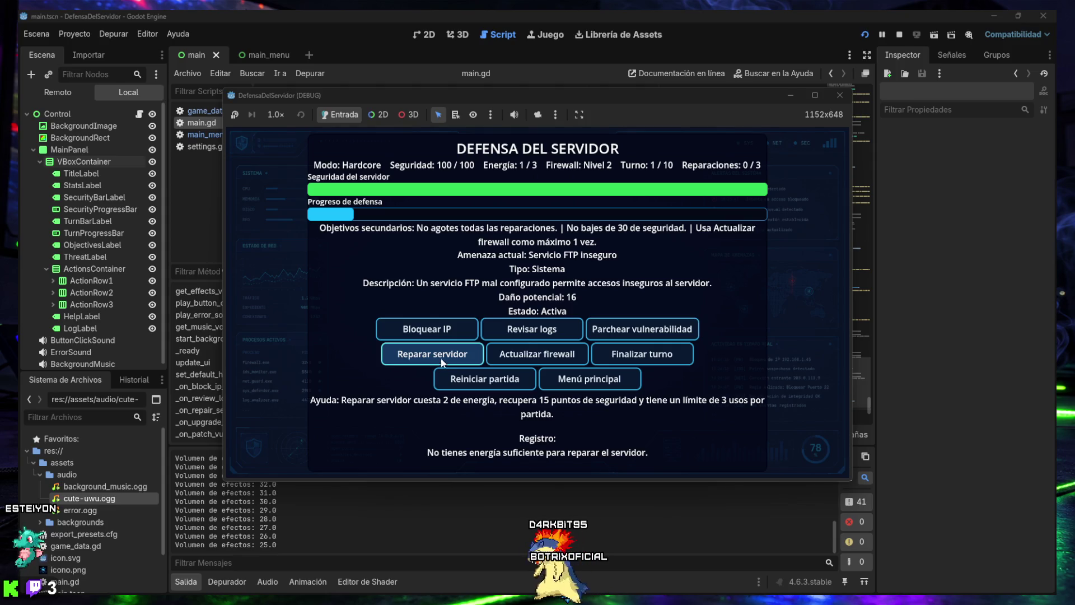
left_click(648, 353)
left_click(647, 353)
left_click(648, 352)
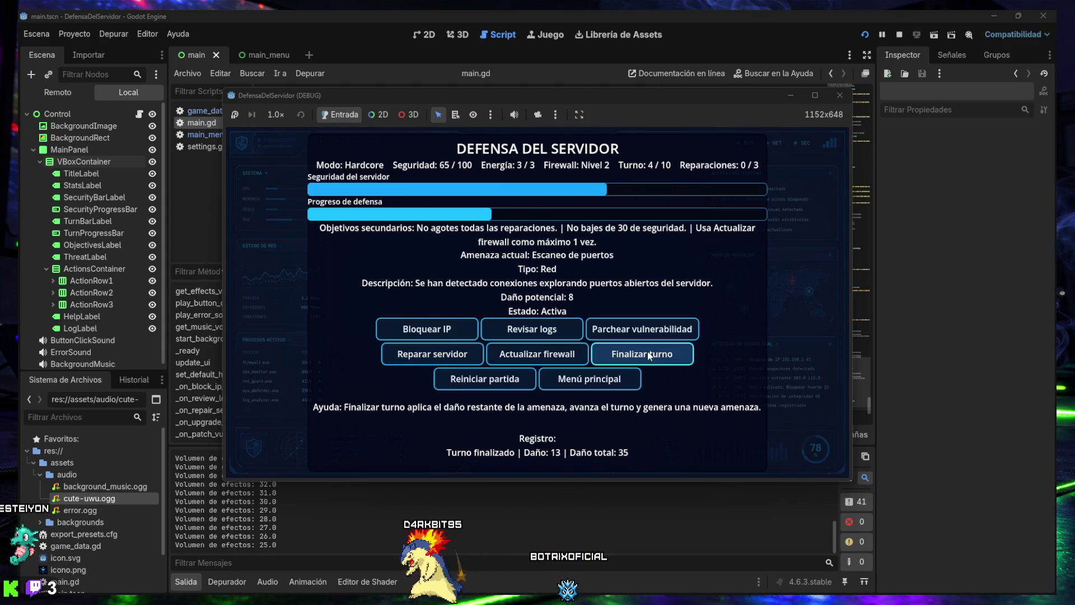
left_click(647, 351)
left_click(647, 351)
left_click(646, 350)
left_click(647, 350)
left_click(647, 351)
left_click(647, 351)
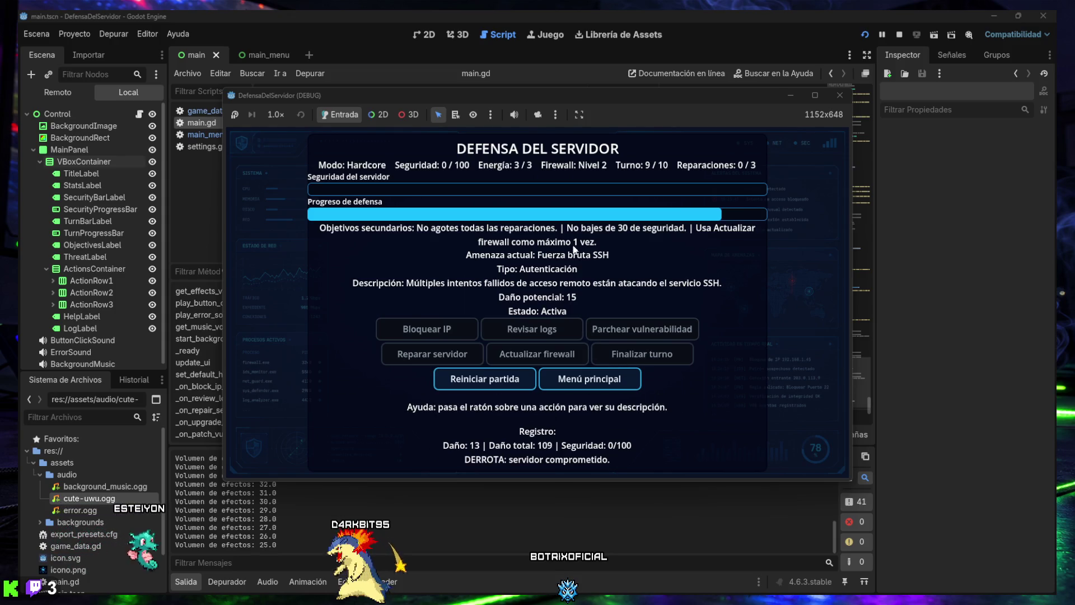
left_click(838, 96)
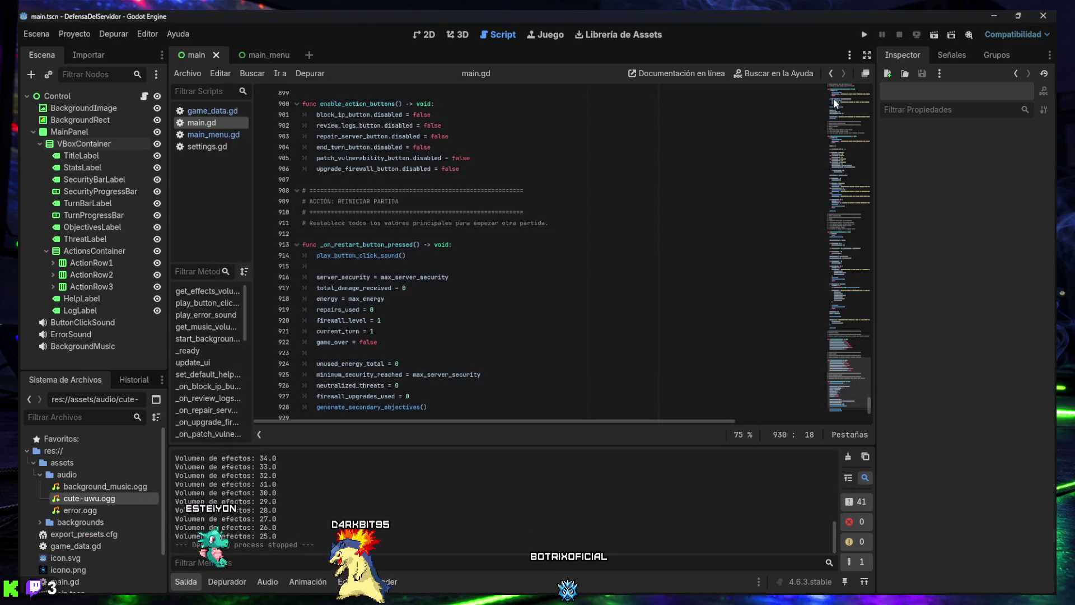
Collapse the Salida panel to reveal more of main.gd's restart function
left_click(191, 591)
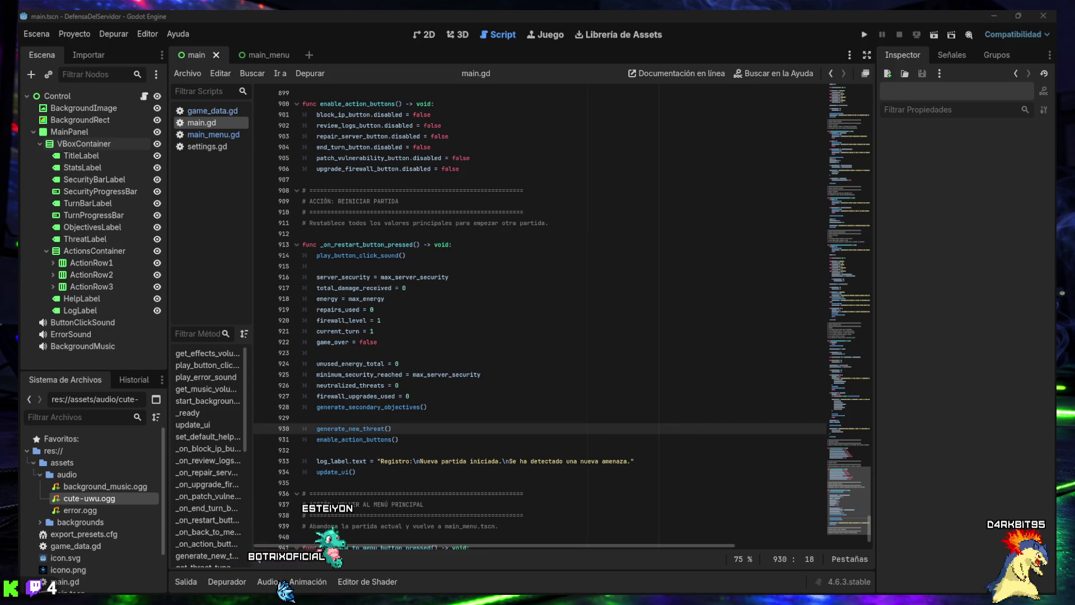
mouse_move(963, 567)
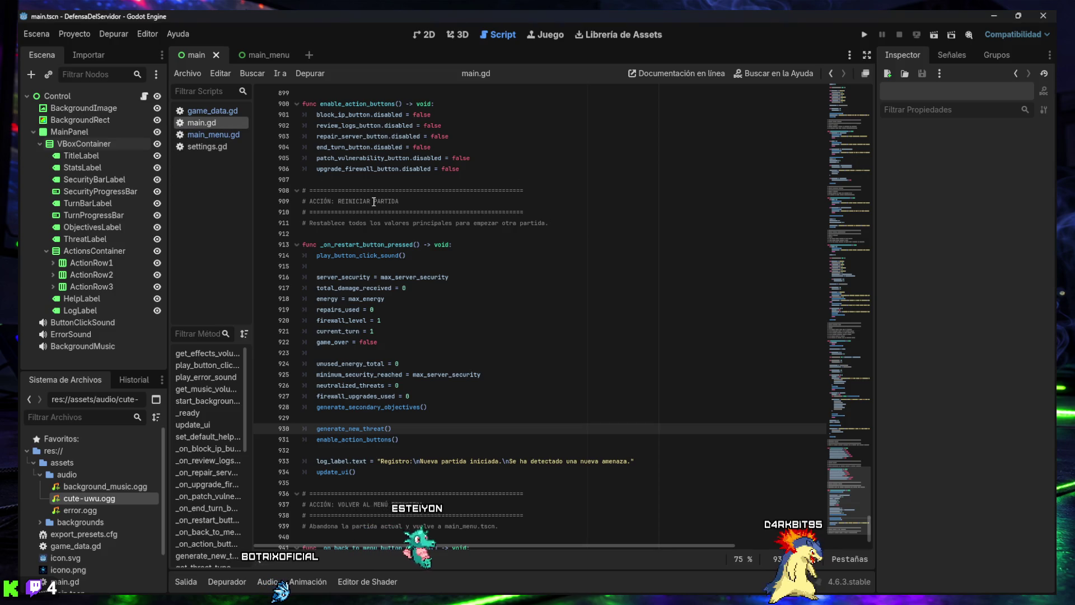
Find get_secondary_objectives_text in main.gd and paste is_secondary_objective_completed below it
left_click(378, 223)
key("ctrl+f")
type("func get_secondary_objectives_text() -> String:")
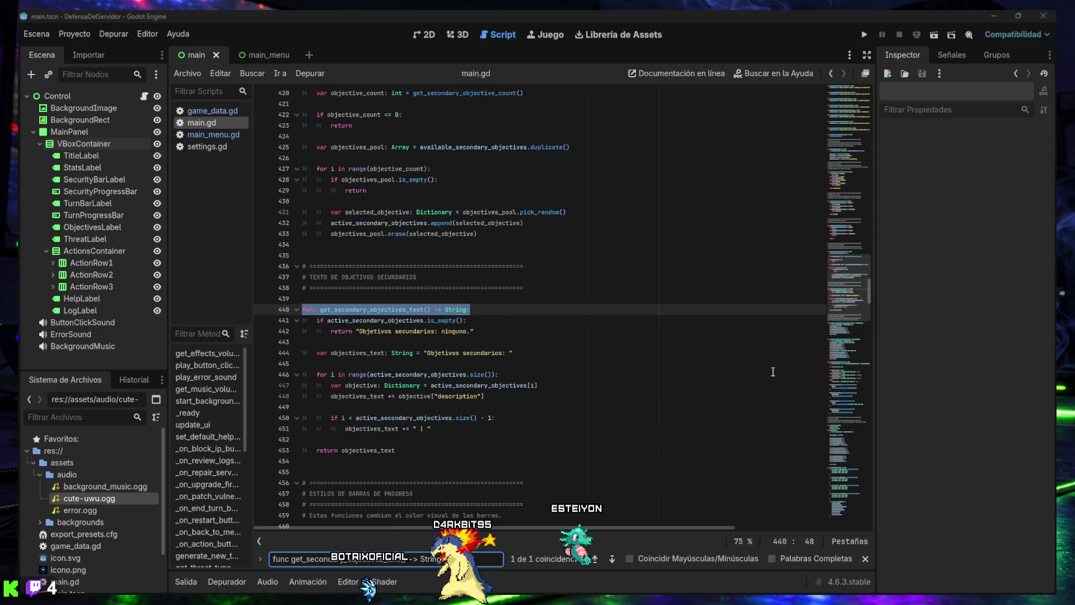
left_click(432, 460)
key("Return")
key("Return")
key("Return")
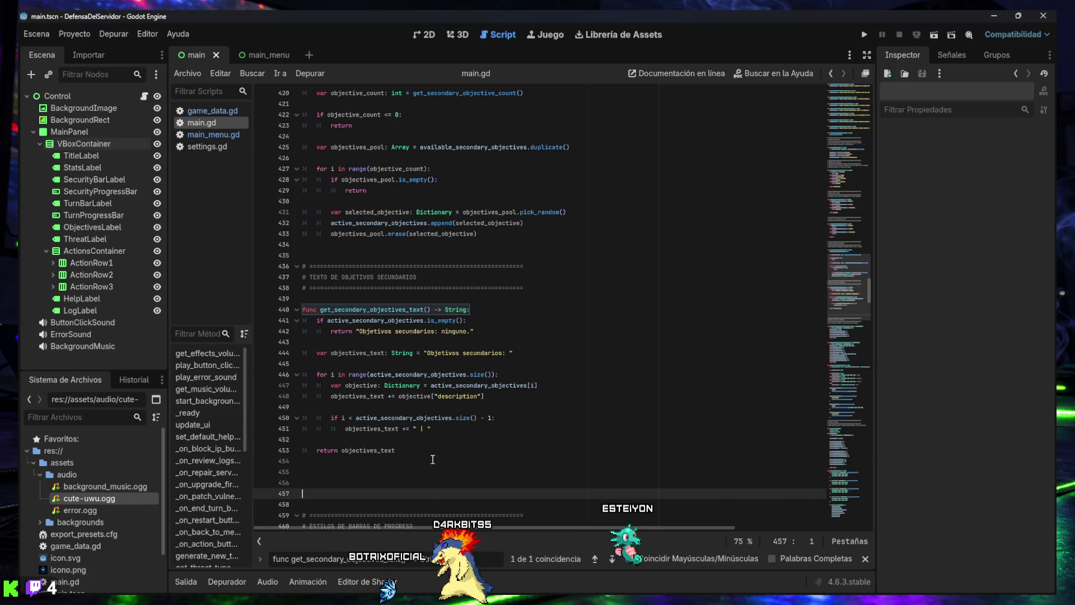
key("Up")
key("ctrl+v")
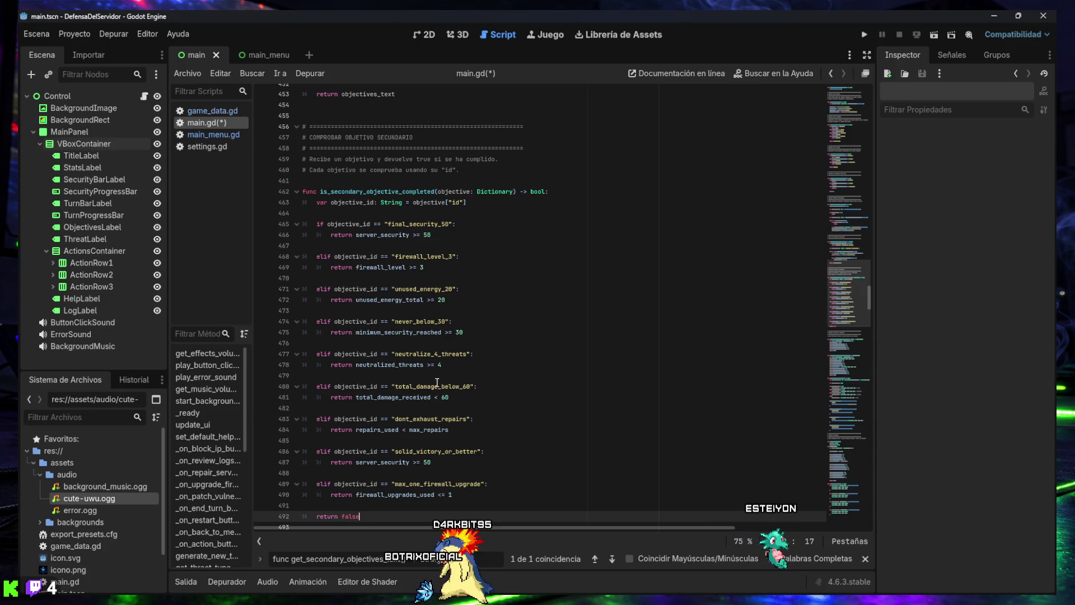
Paste the are_secondary_objectives_completed function after is_secondary_objective_completed
scroll(437, 382, "up", 2)
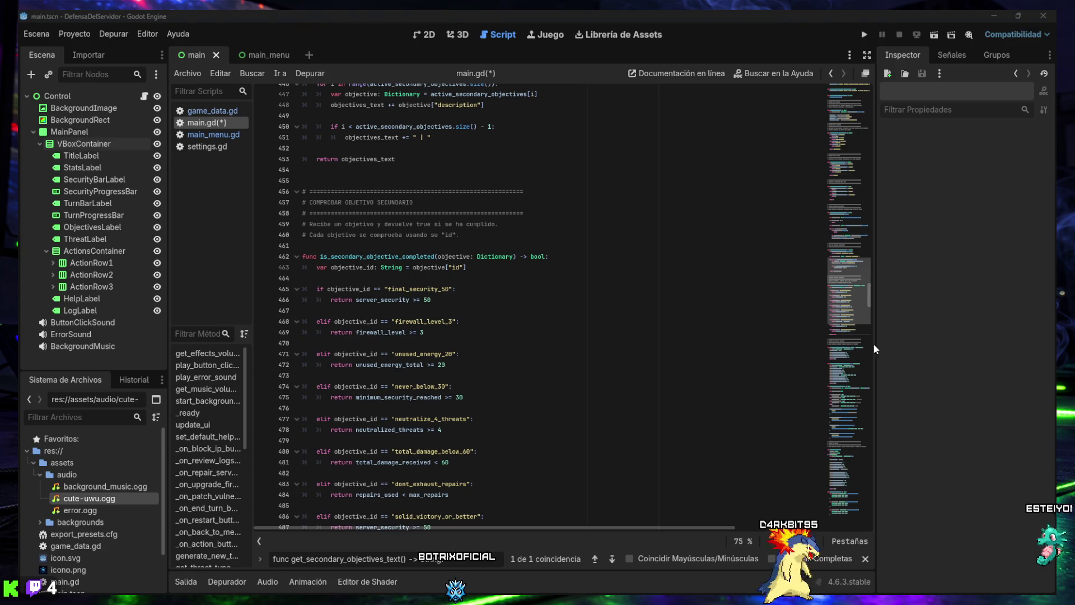
scroll(421, 436, "down", 4)
left_click(403, 467)
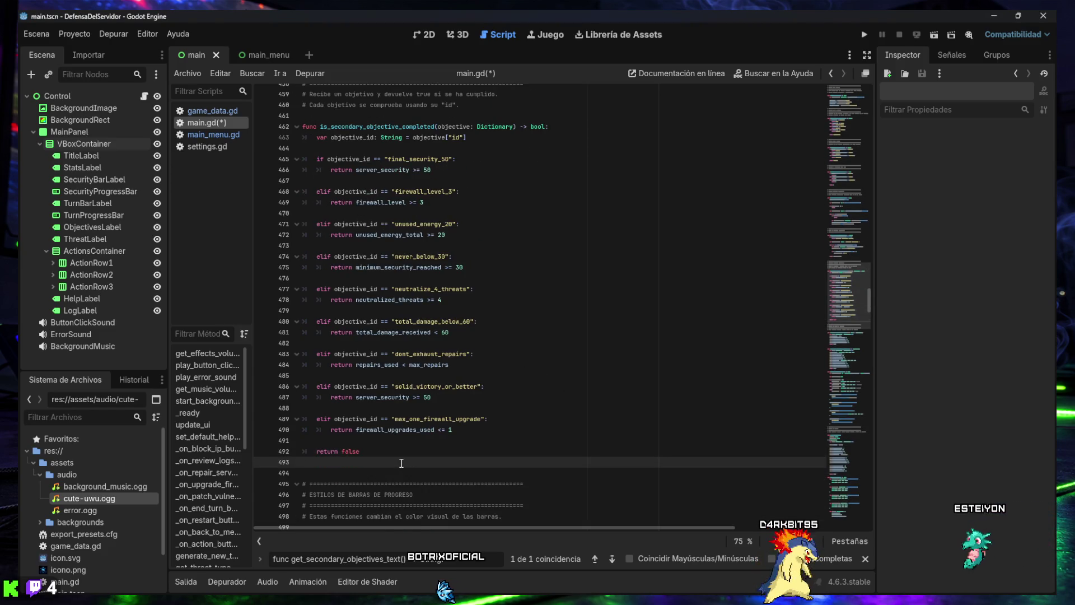
key("Return")
key("Return")
key("Return")
type("# ============================================================ # COMPROBAR TODOS LOS OBJETIVOS SECUNDARIOS # ============================================================ # Devuelve true si todos los objetivos activos se han cumplido. # Si no hay objetivos activos, devuelve true.  func are_secondary_objectives_completed() -> bool: \tif active_secondary_objectives.is_empty(): \t\treturn true  \tfor objective in active_secondary_objectives: \t\tif not is_secondary_objective_completed(objective): \t\t\treturn false  \treturn true")
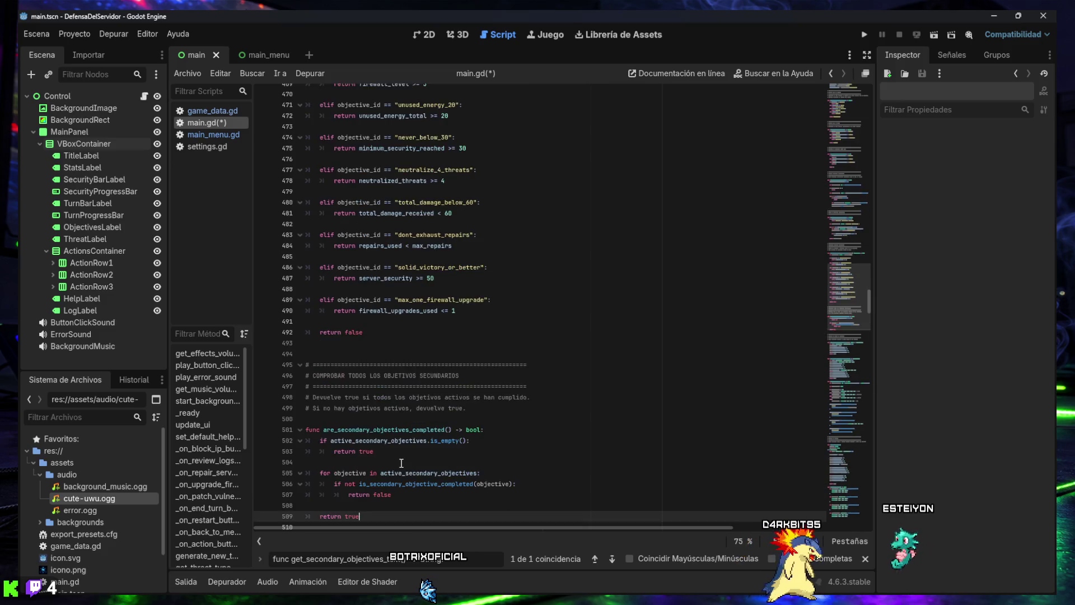
Add get_secondary_objectives_result_text after it and save main.gd
scroll(401, 463, "down", 2)
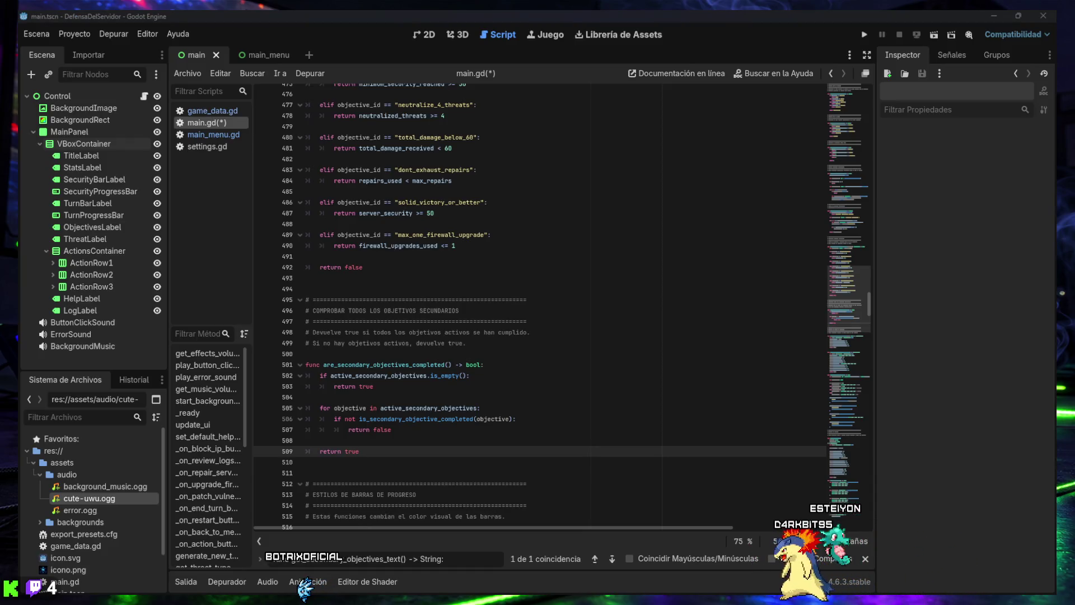
left_click(367, 460)
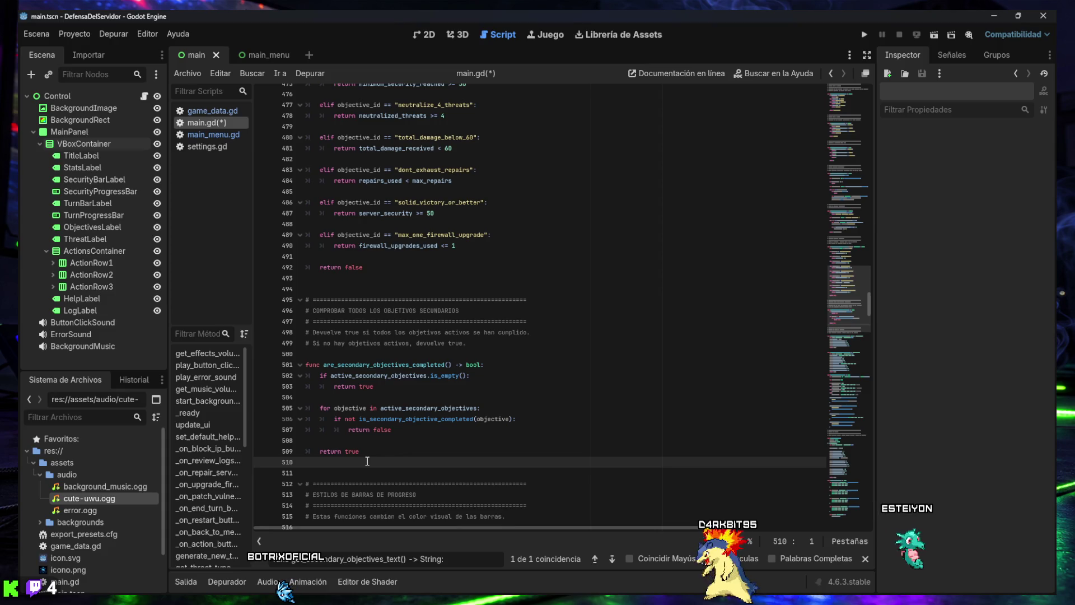
key("Return")
key("Return")
key("Return")
key("Up")
key("ctrl+v")
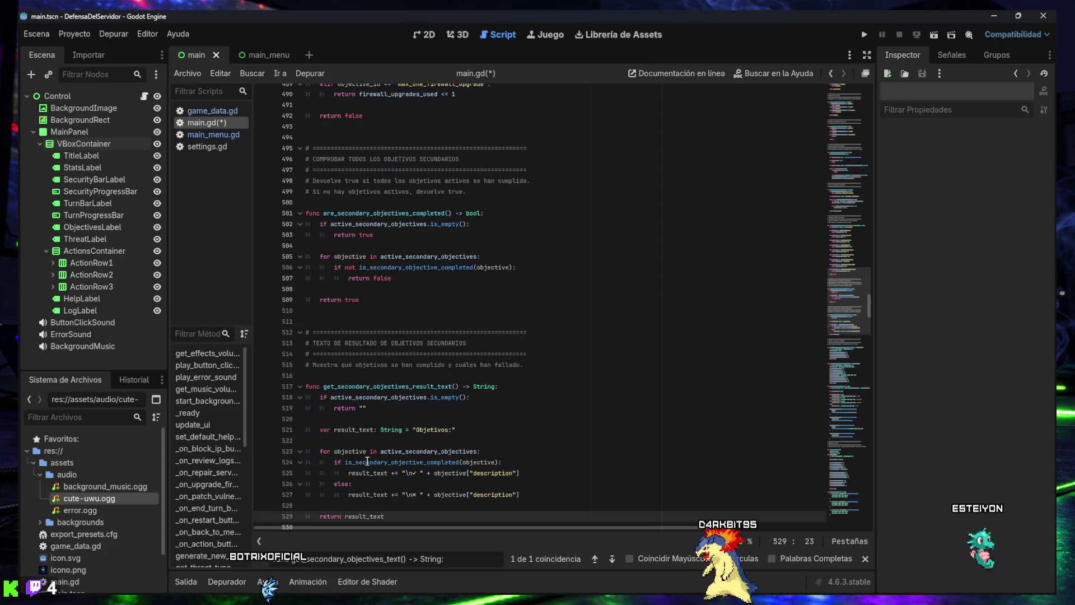
key("ctrl+s")
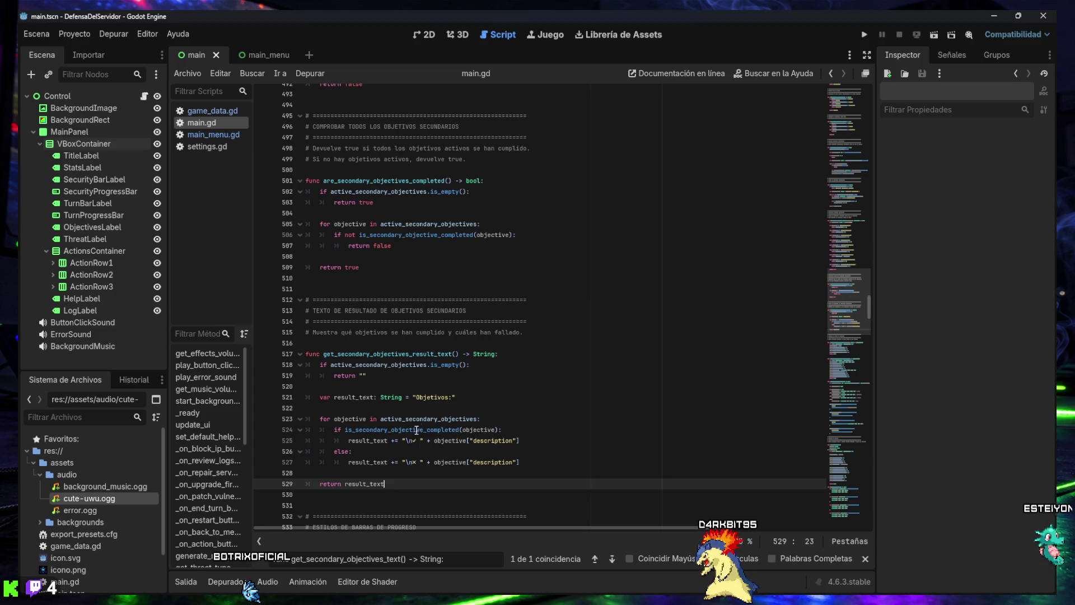